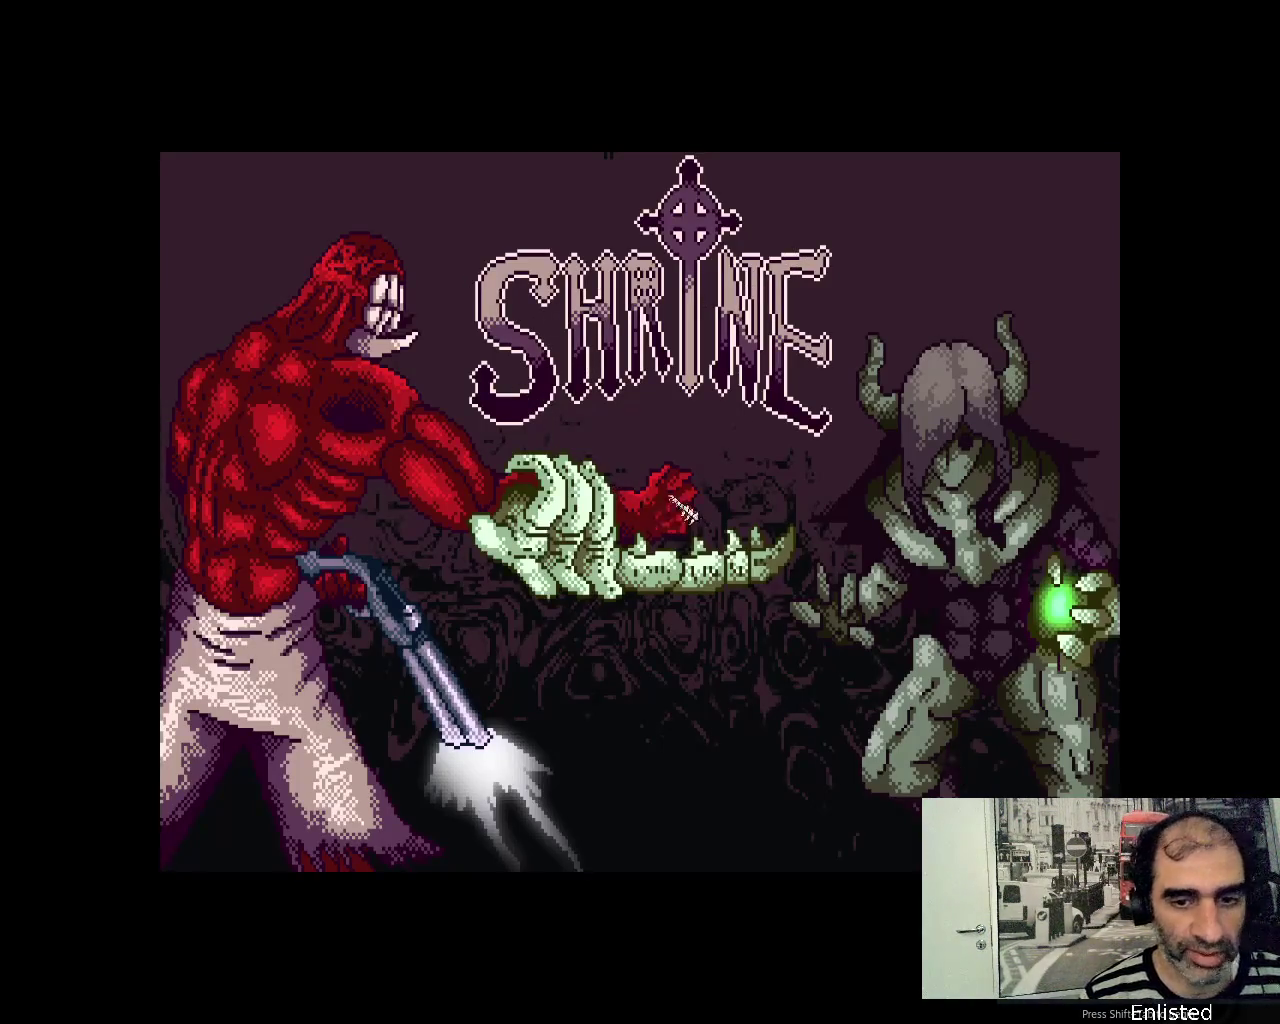
Start a new Shrine game from the title menu on the Acolyte skill level
{"action": "left_click", "coordinate": [683, 508]}
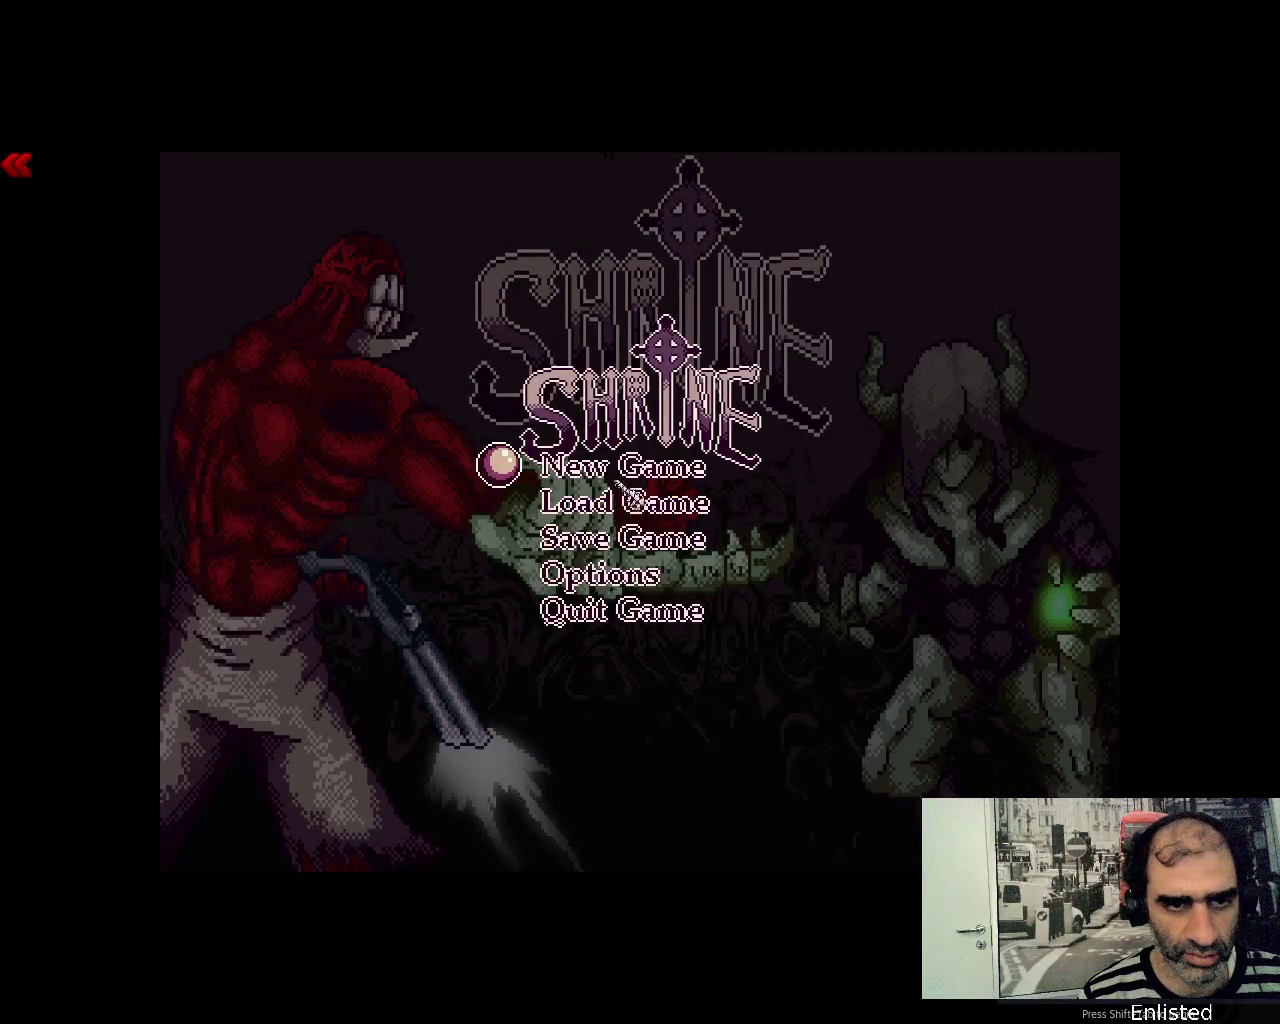
{"action": "left_click", "coordinate": [632, 482]}
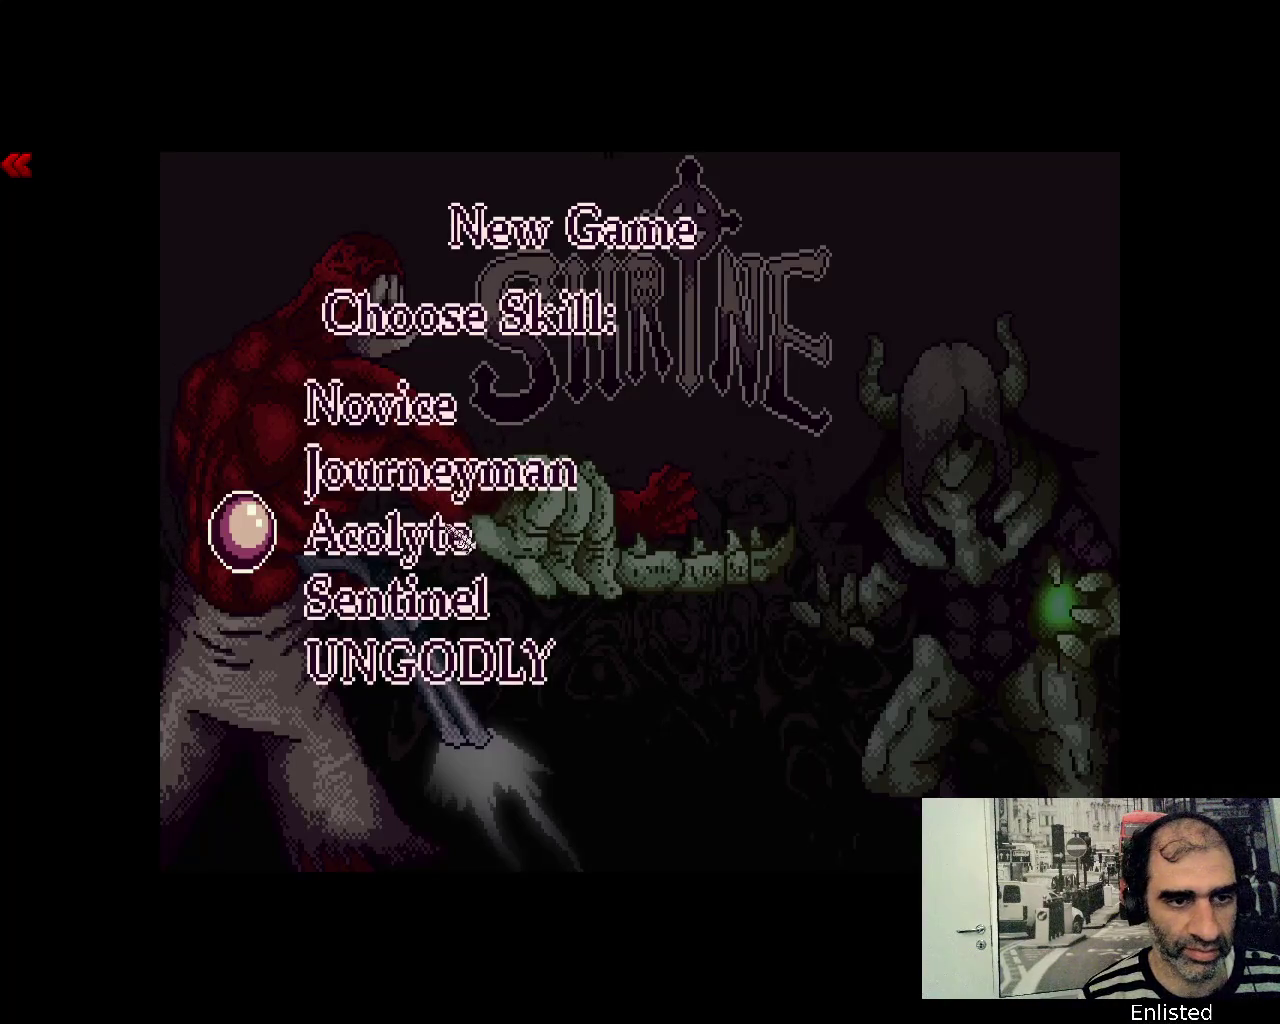
{"action": "left_click", "coordinate": [414, 555]}
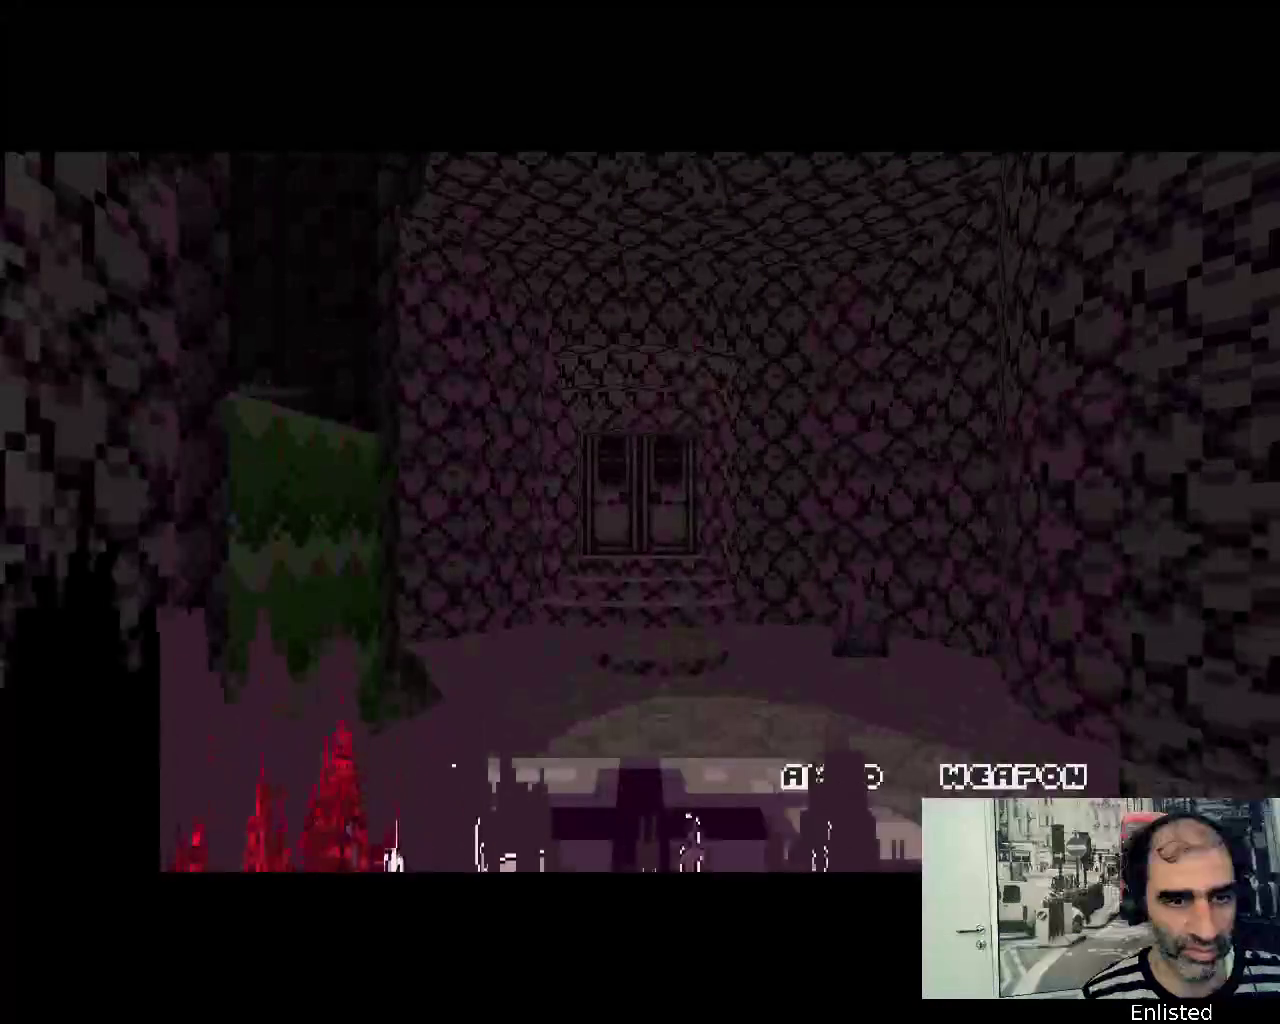
Walk through the double doors into the stone corridor and capture the mouse in the game view
{"action": "key", "text": "w"}
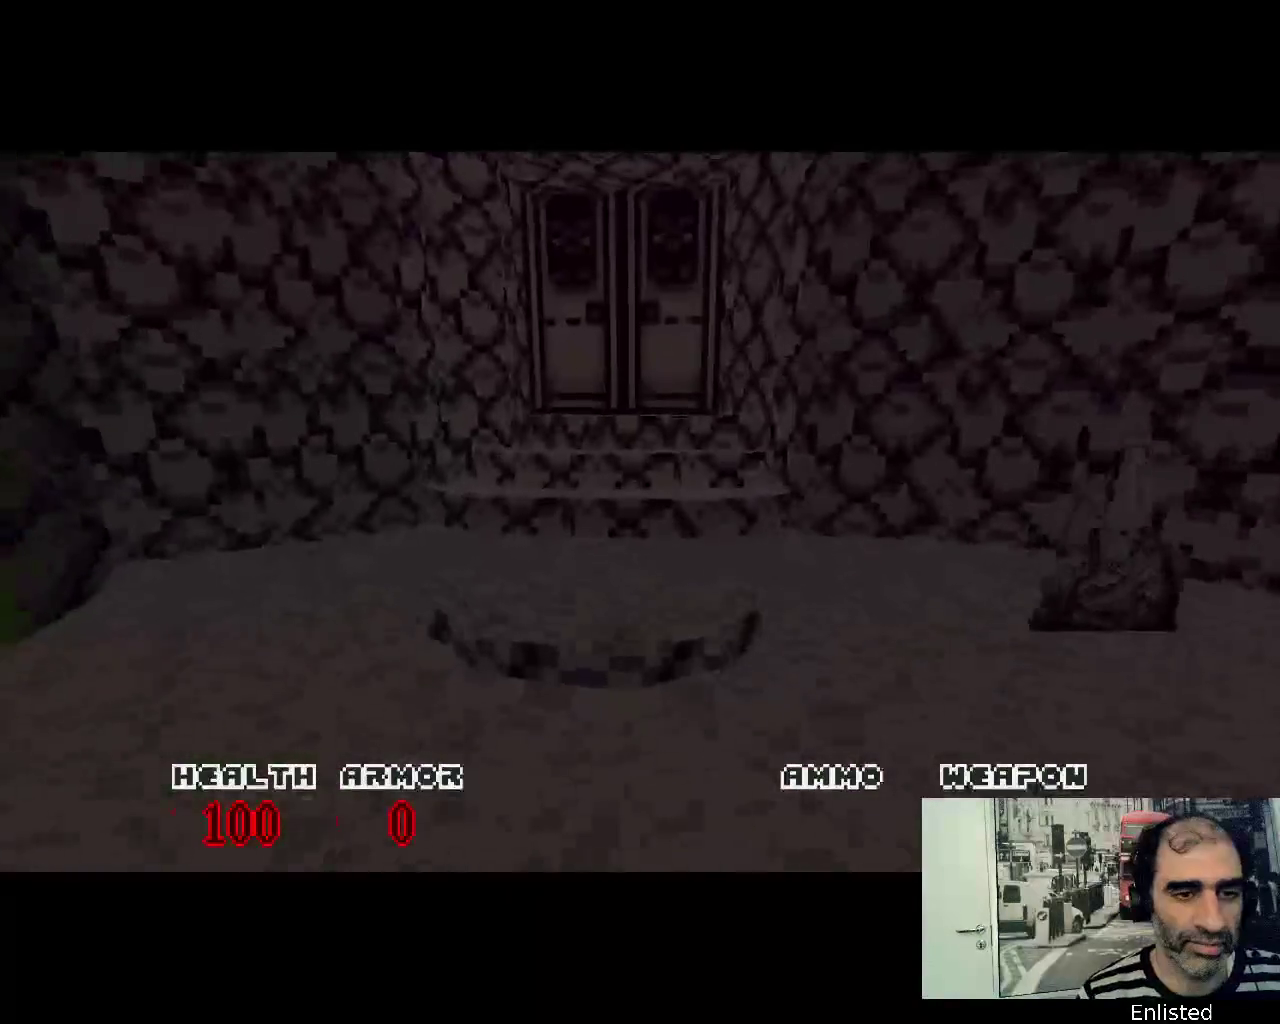
{"action": "key", "text": "w"}
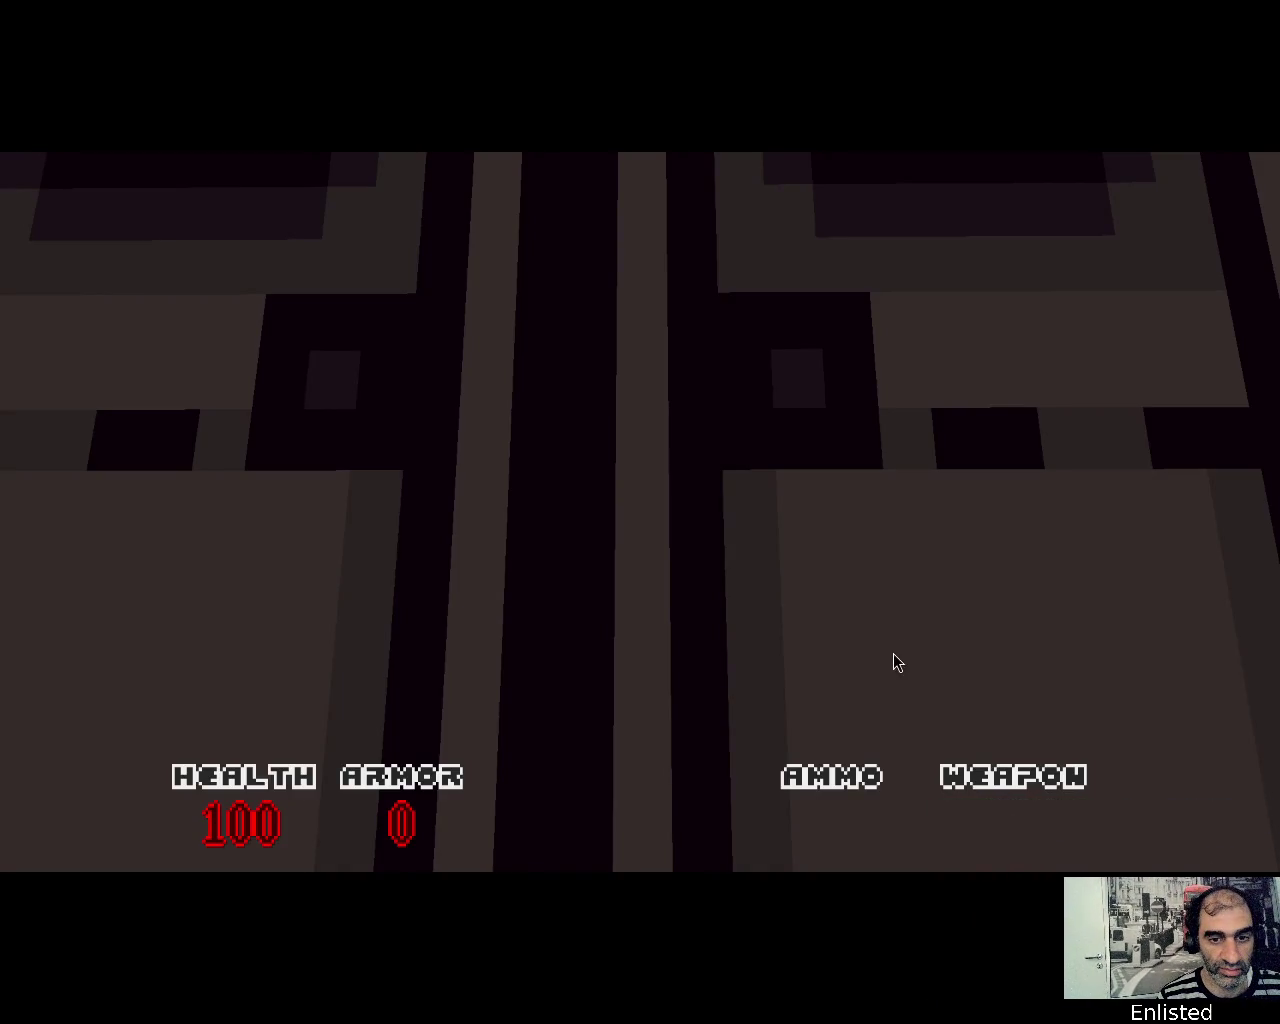
{"action": "left_click_drag", "start_coordinate": [805, 427], "coordinate": [755, 397]}
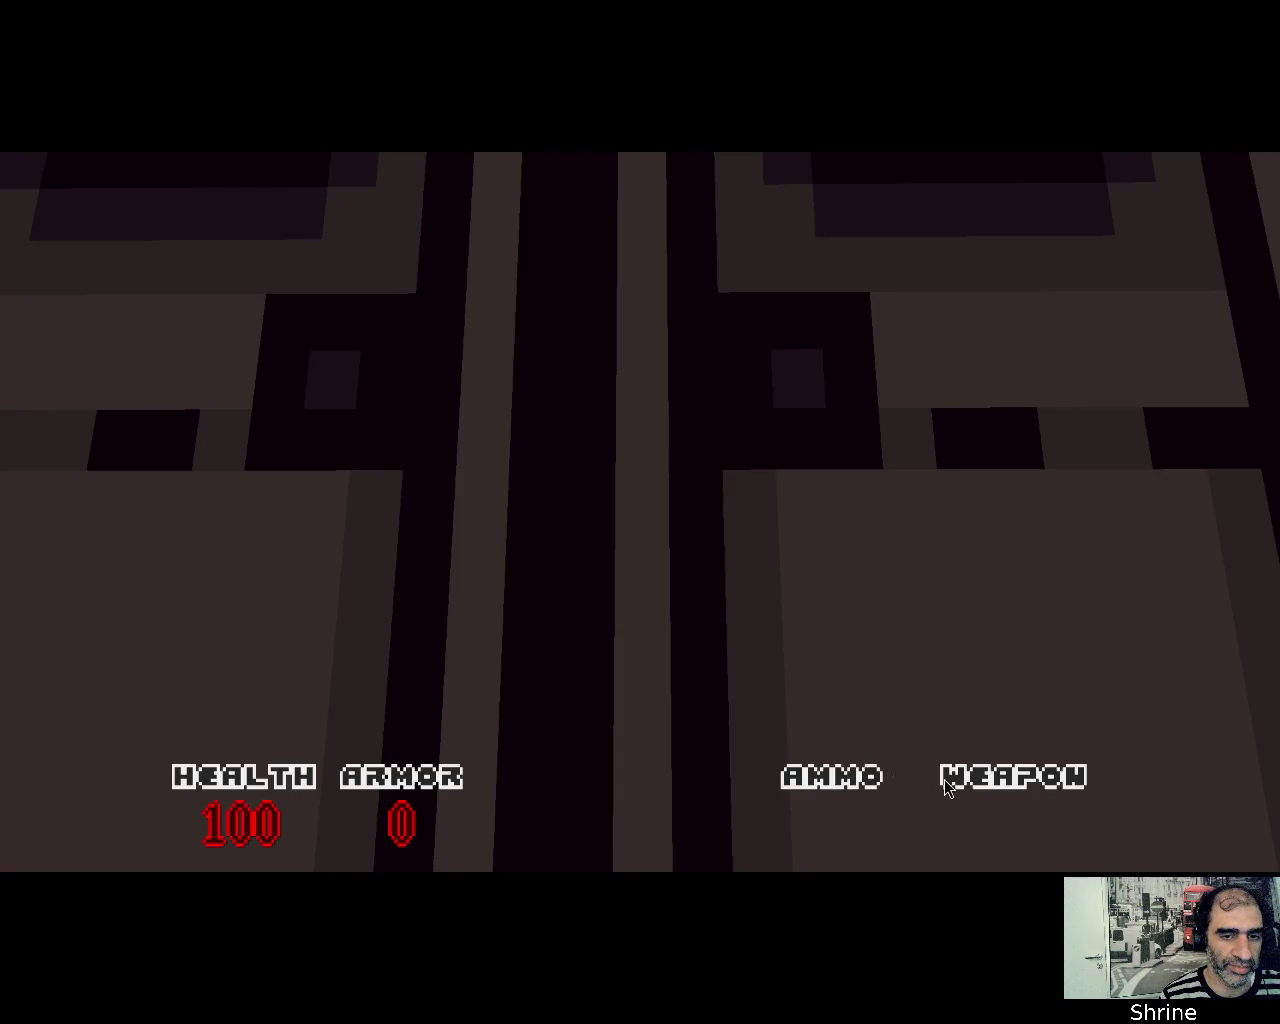
{"action": "left_click", "coordinate": [417, 208]}
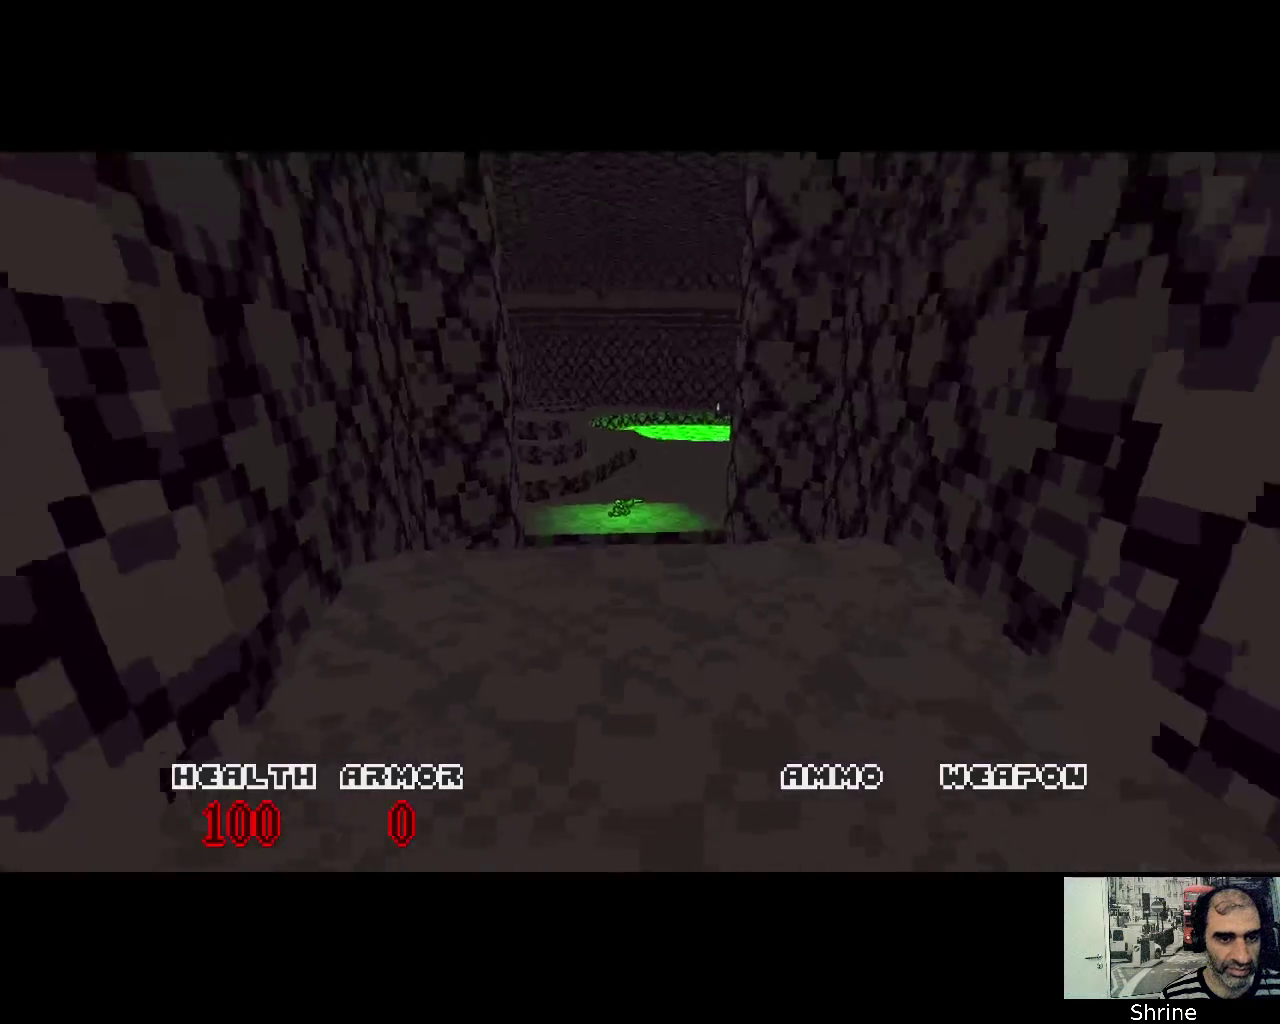
Grab the Fang and shoot the ghost enemies while turning across the room
{"action": "key", "text": "w"}
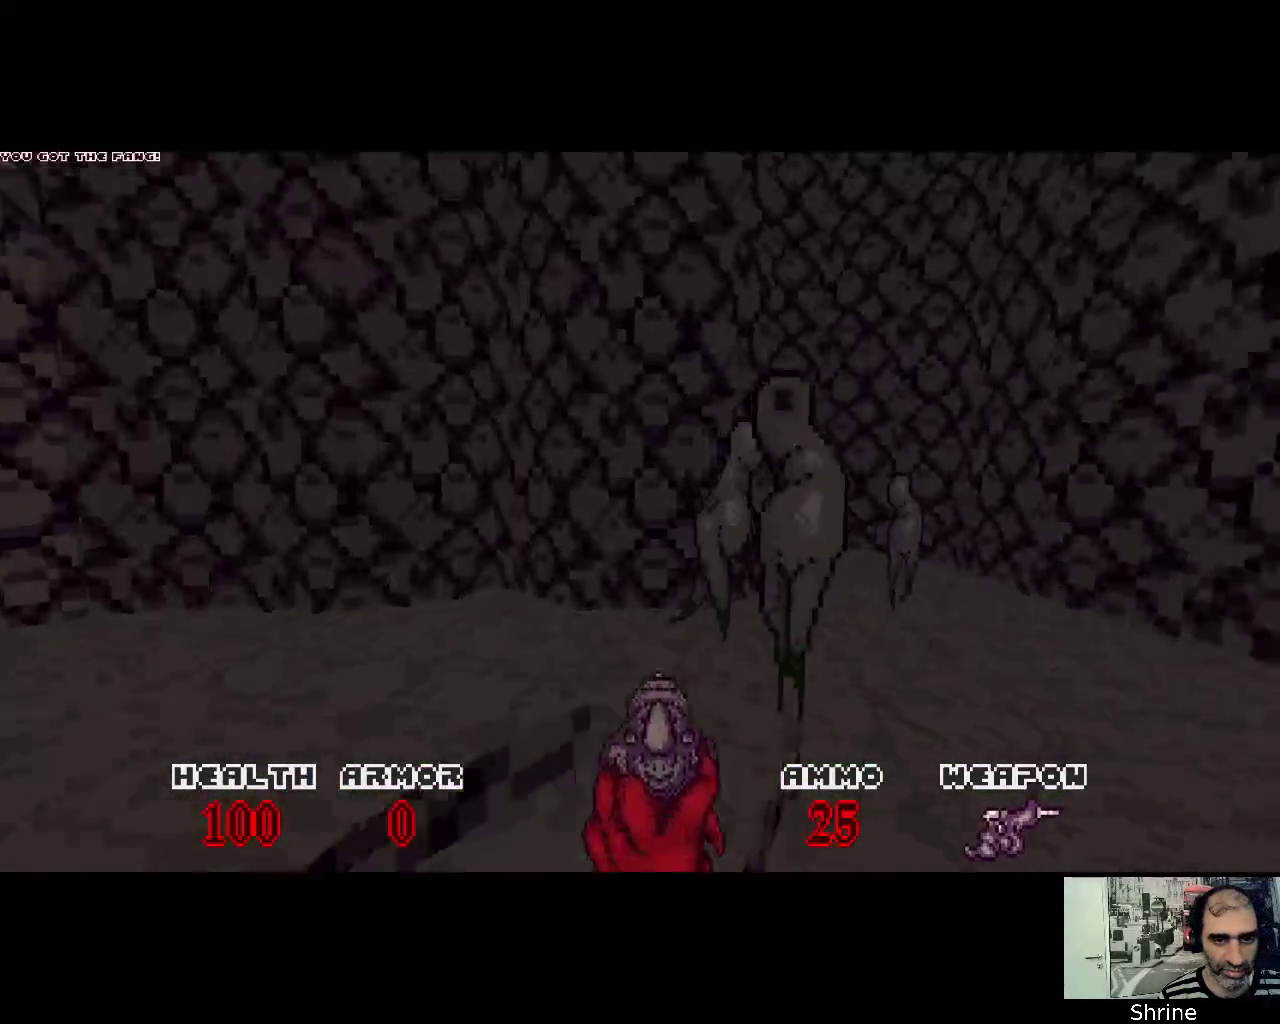
{"action": "left_click", "coordinate": [640, 512]}
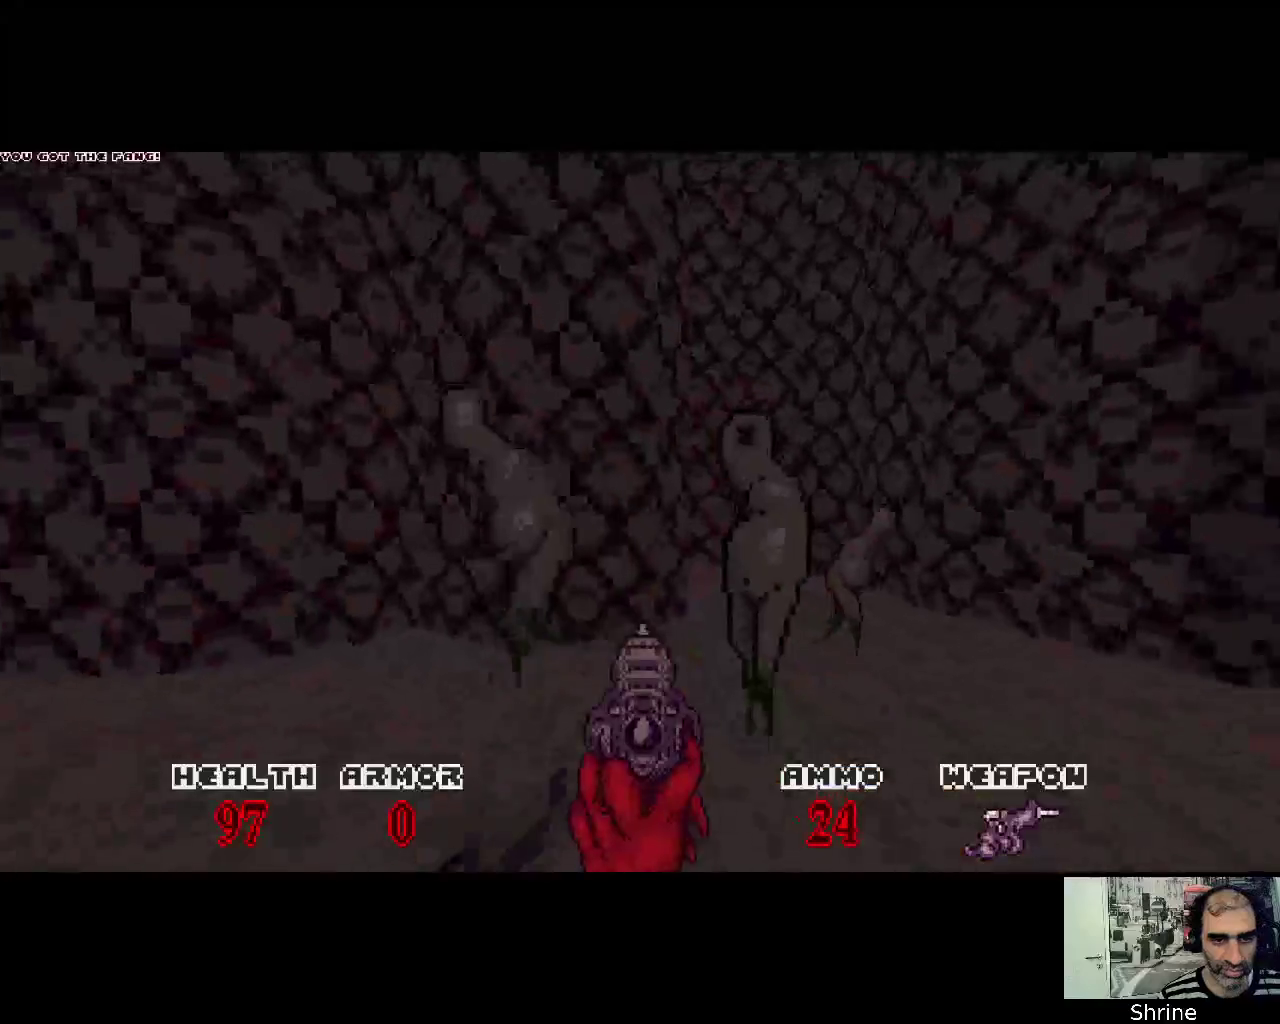
{"action": "left_click", "coordinate": [640, 512]}
{"action": "left_click", "coordinate": [640, 512]}
{"action": "left_click", "coordinate": [640, 512]}
{"action": "left_click", "coordinate": [640, 512]}
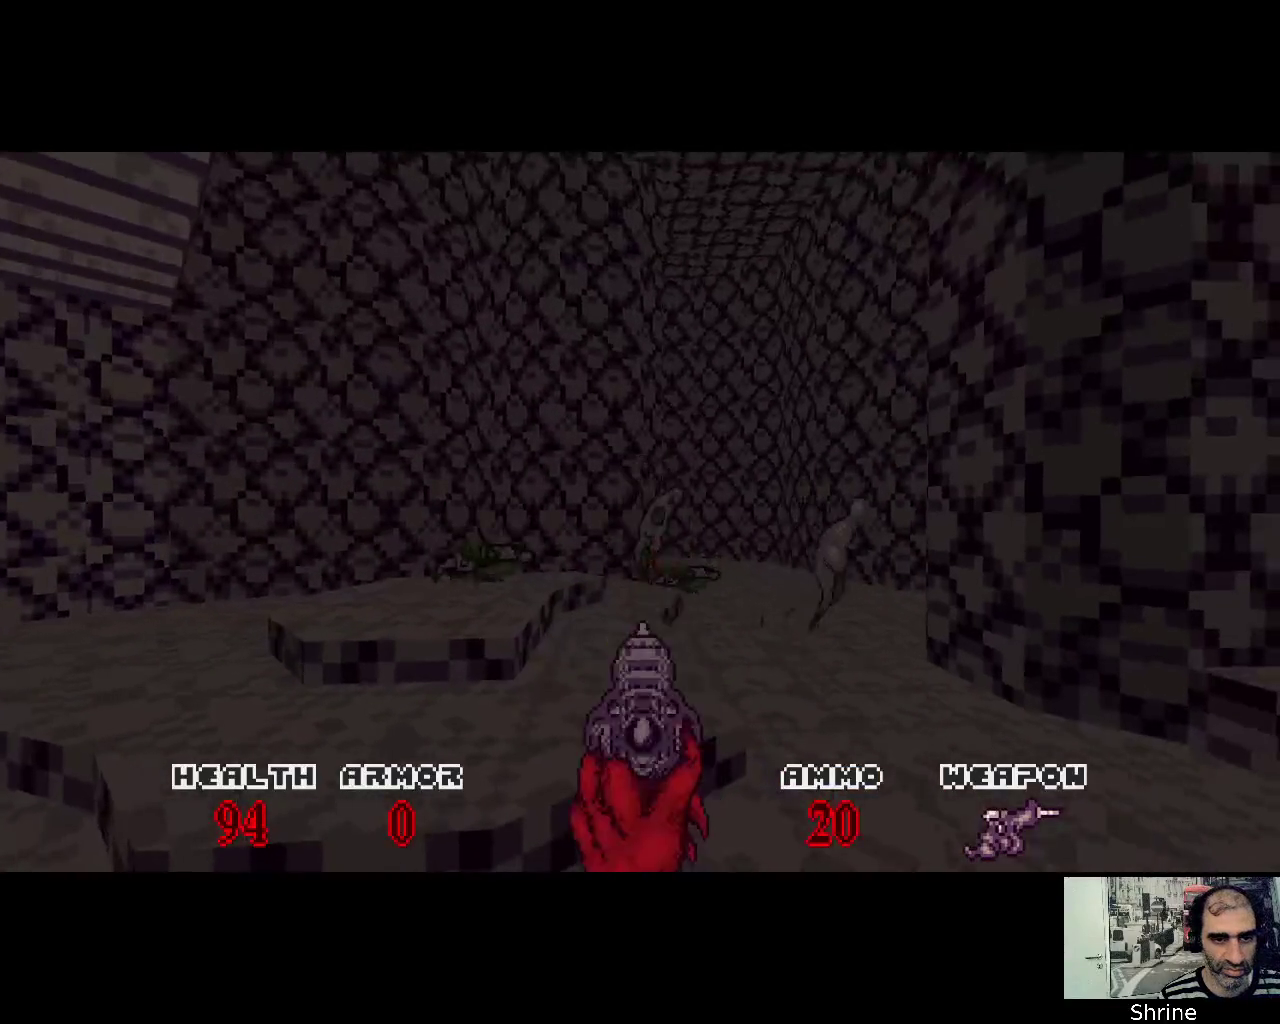
{"action": "left_click", "coordinate": [640, 512]}
{"action": "left_click", "coordinate": [640, 512]}
{"action": "left_click", "coordinate": [640, 512]}
Circle the green acid pool collecting armor souls and firing at nearby enemies
{"action": "key", "text": "w"}
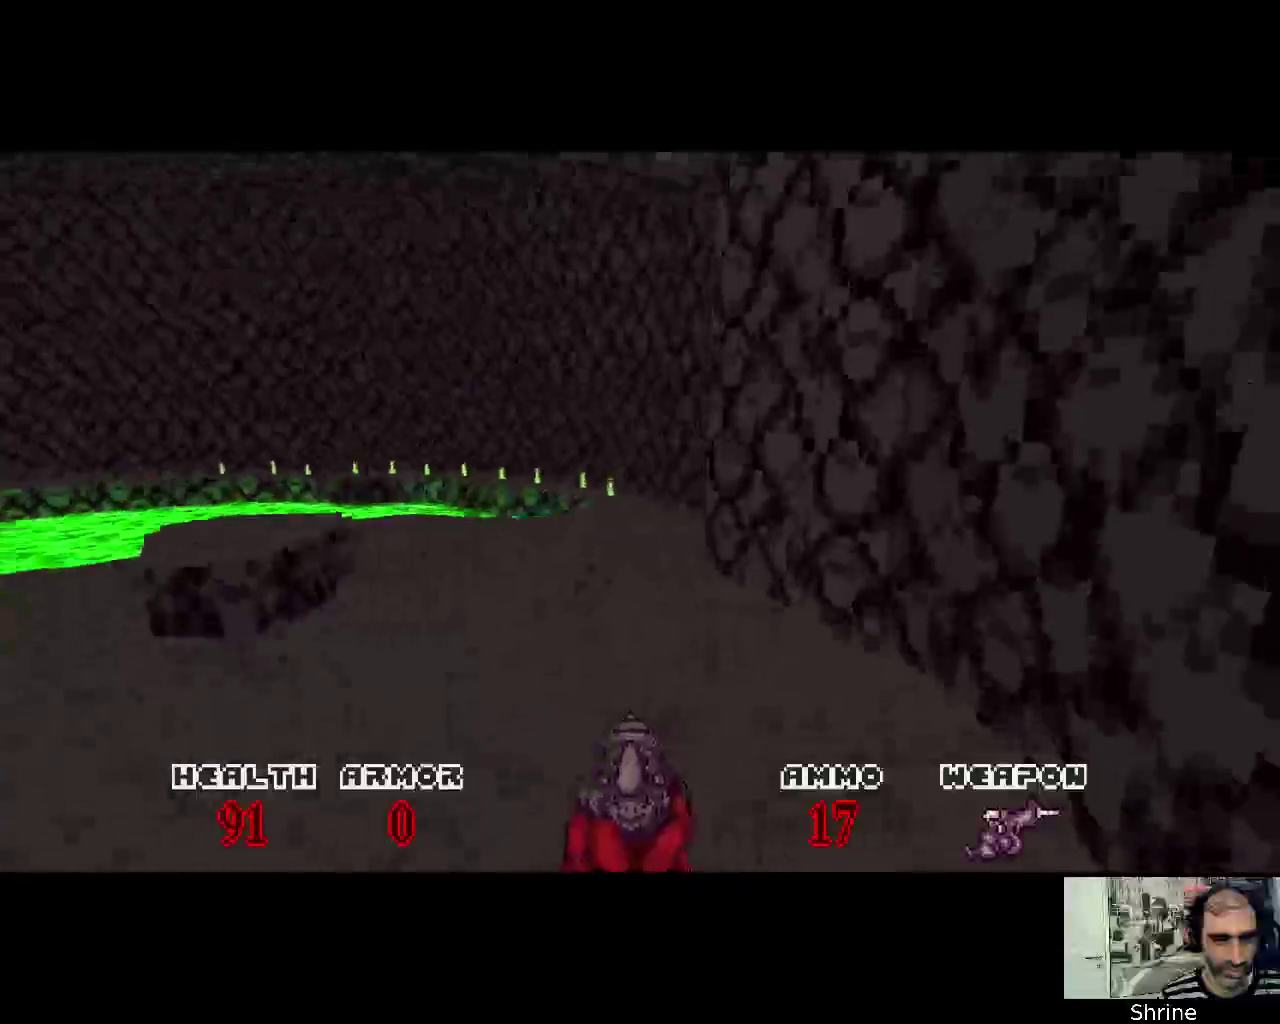
{"action": "key", "text": "w"}
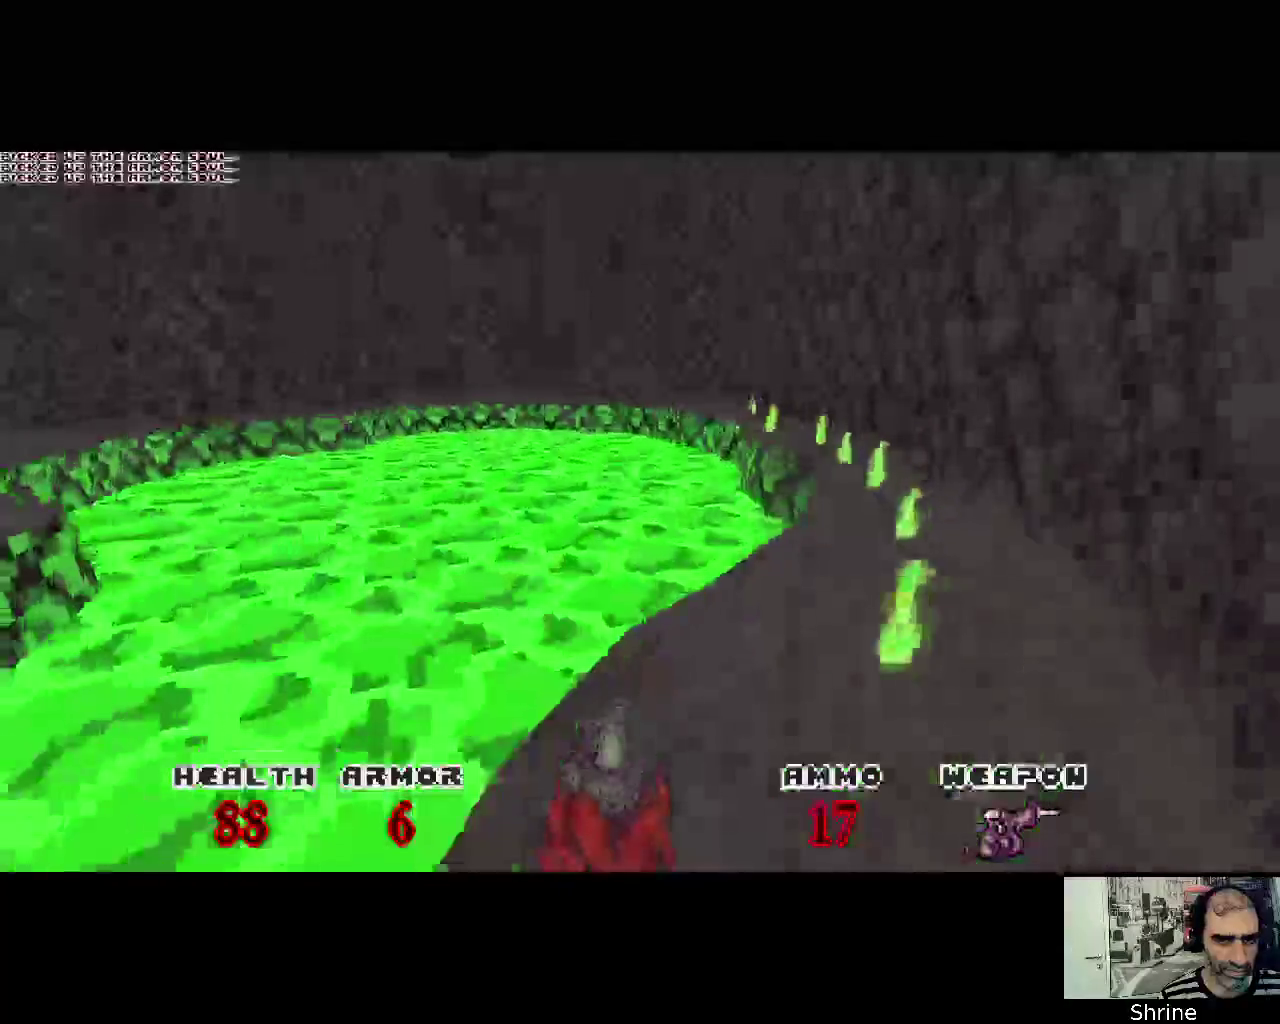
{"action": "key", "text": "w"}
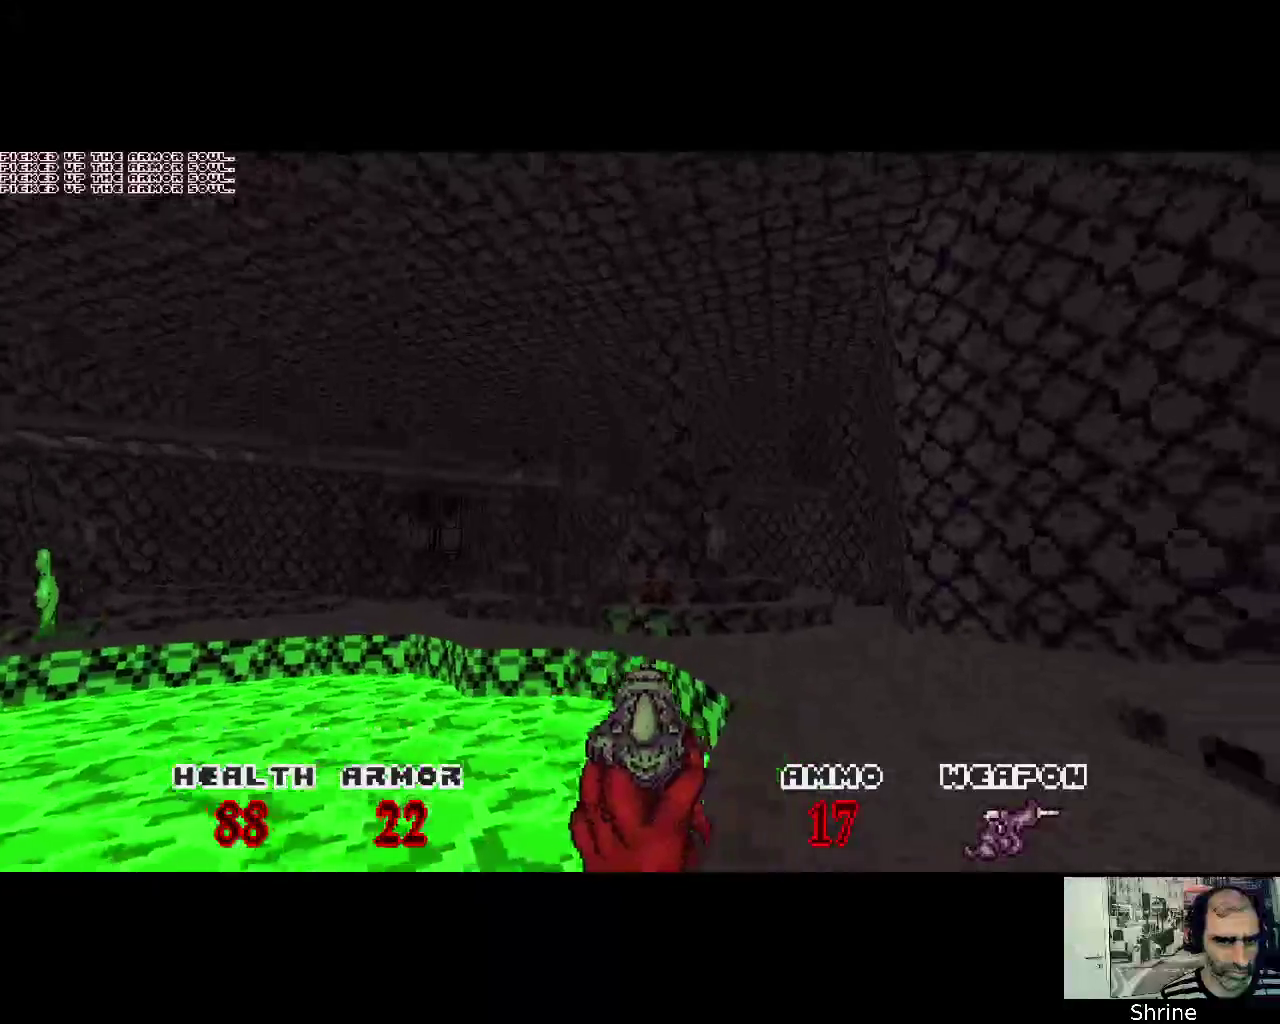
{"action": "left_click", "coordinate": [640, 512]}
{"action": "left_click", "coordinate": [640, 512]}
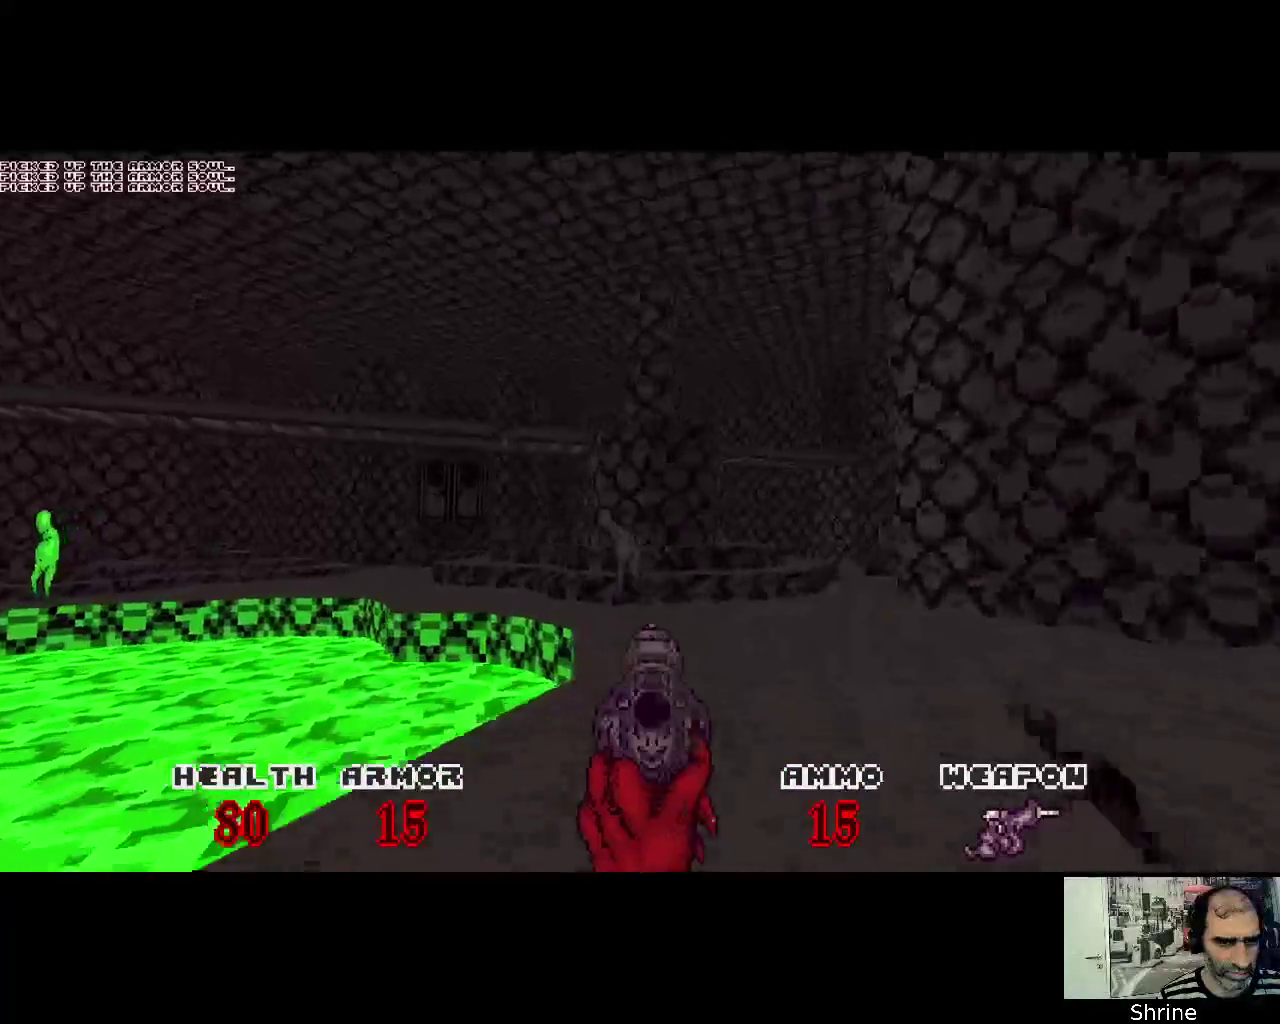
{"action": "left_click", "coordinate": [640, 512]}
{"action": "left_click", "coordinate": [640, 512]}
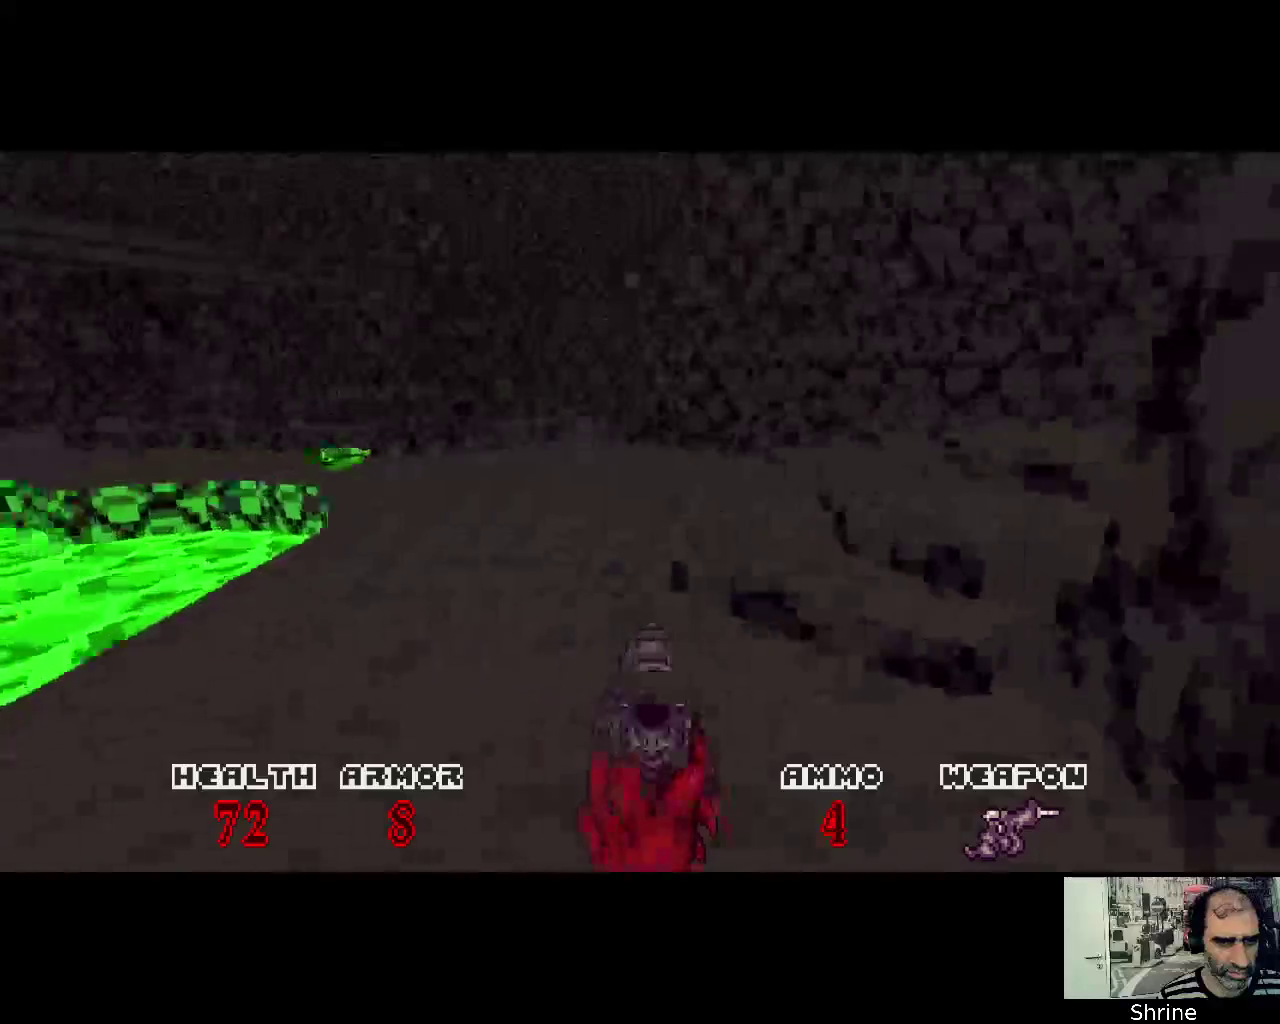
{"action": "key", "text": "w"}
{"action": "left_click", "coordinate": [640, 512]}
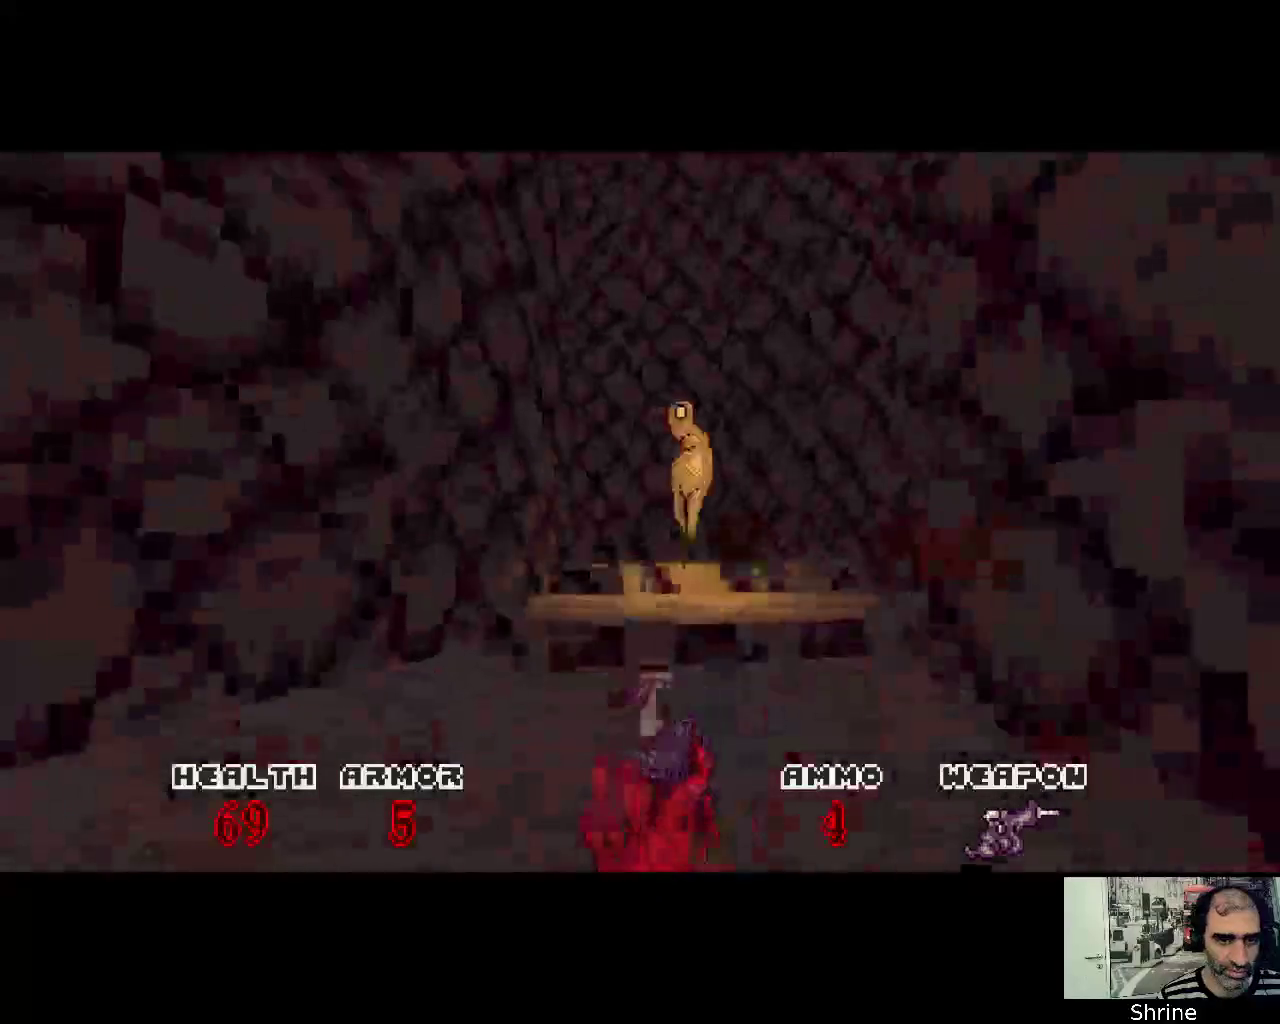
Collect the ammo souls and fire at enemies around the pillared shrine
{"action": "key", "text": "w"}
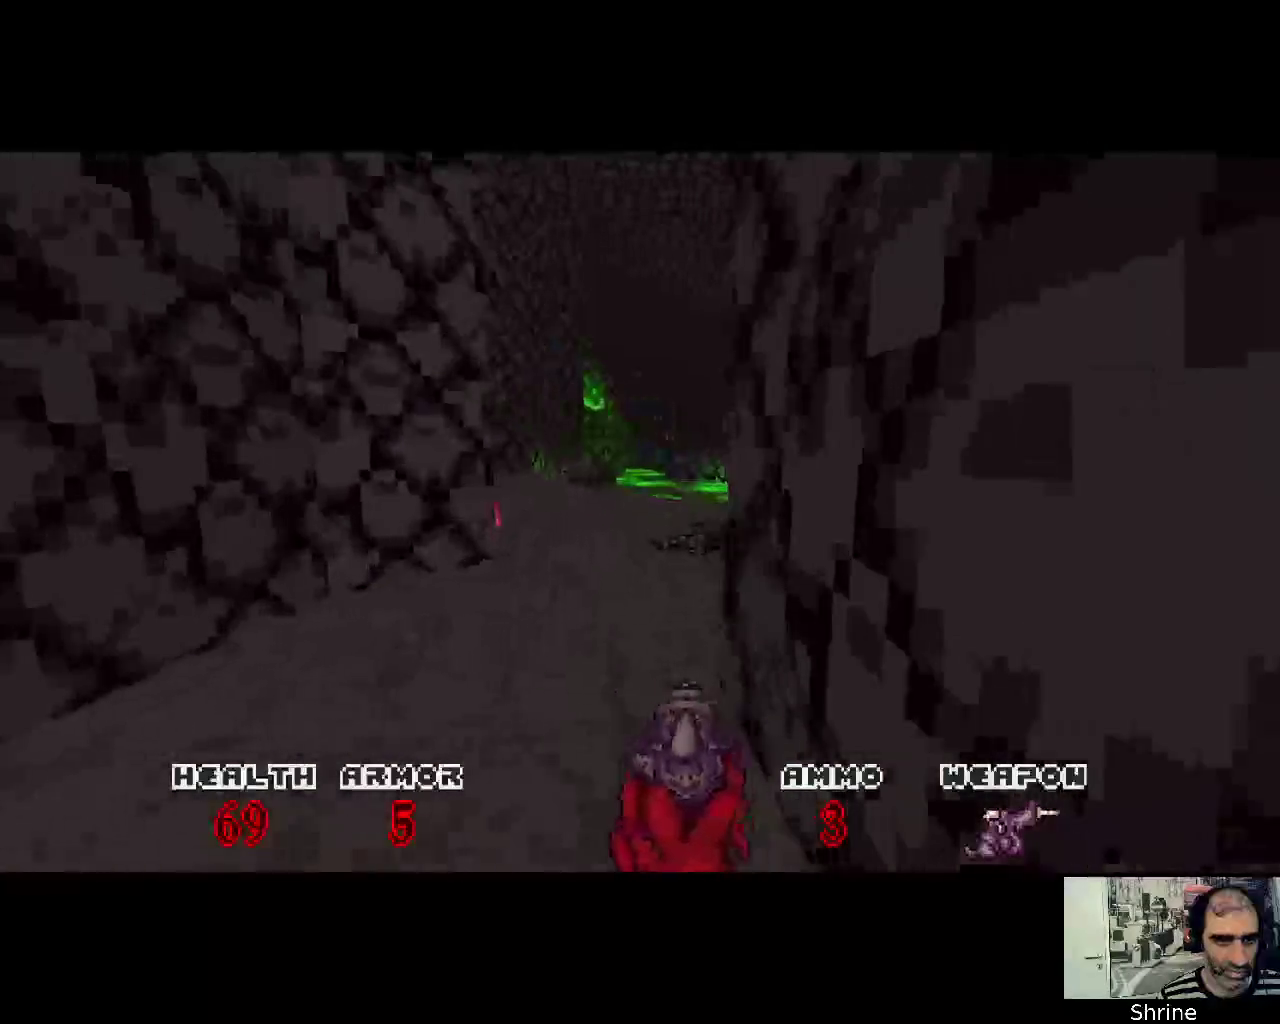
{"action": "key", "text": "w"}
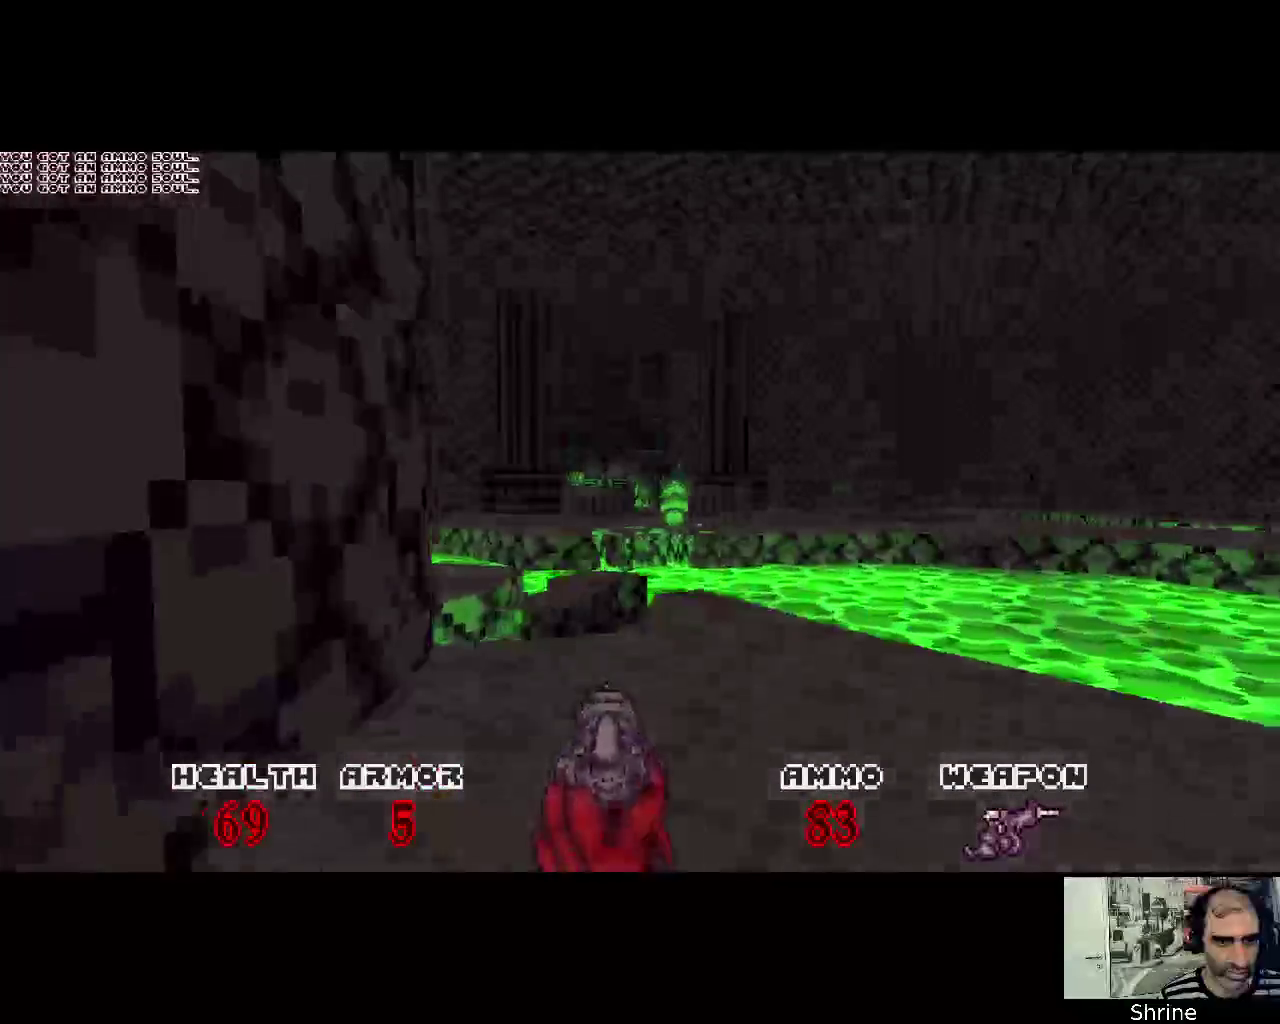
{"action": "left_click", "coordinate": [640, 512]}
{"action": "left_click", "coordinate": [640, 512]}
{"action": "left_click", "coordinate": [640, 512]}
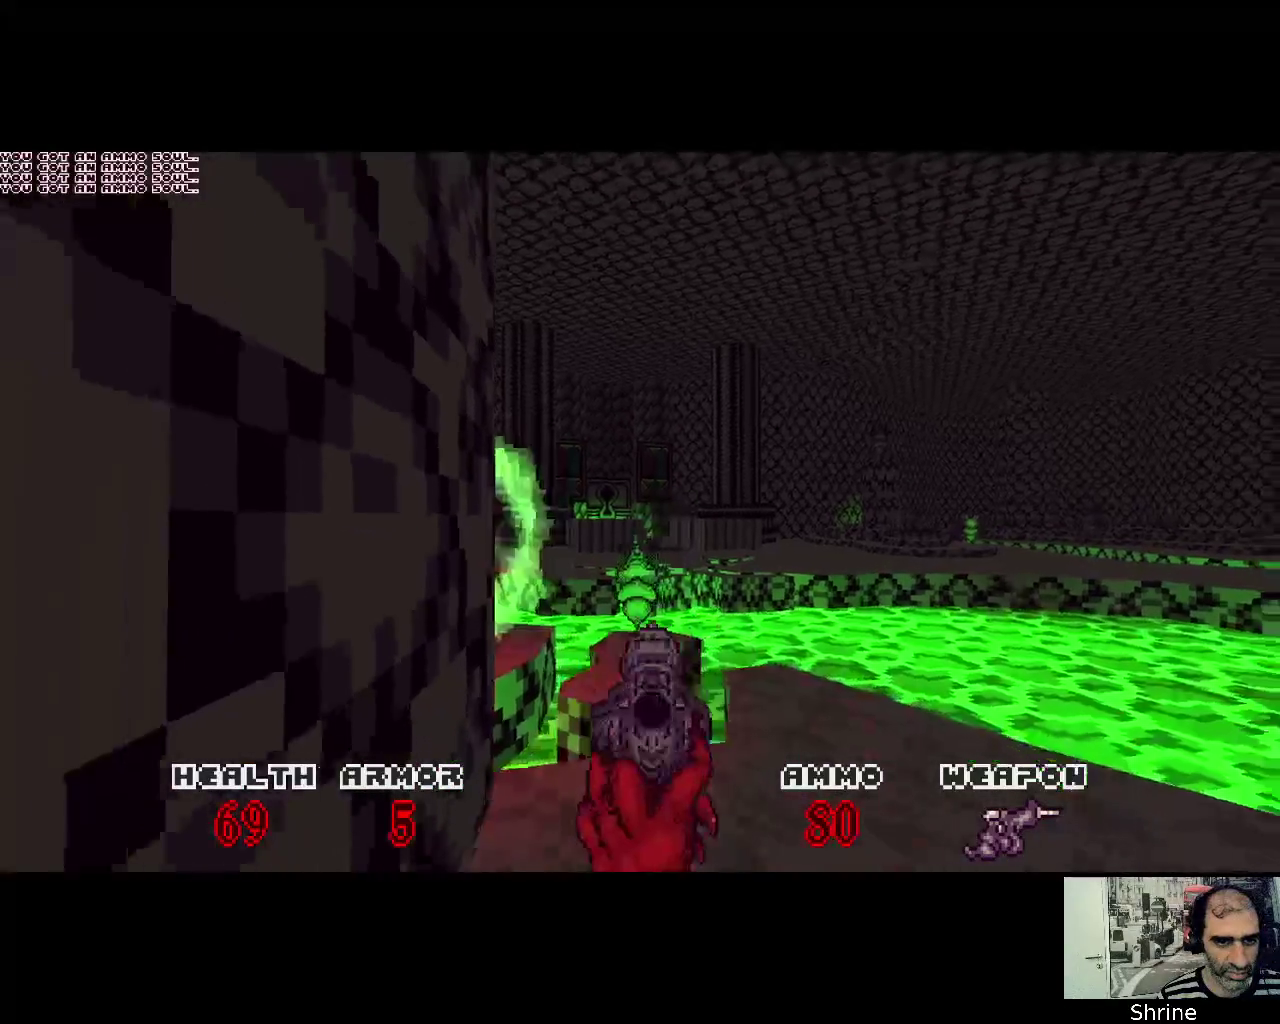
{"action": "left_click", "coordinate": [640, 512]}
{"action": "left_click", "coordinate": [640, 512]}
{"action": "key", "text": "w"}
{"action": "left_click", "coordinate": [640, 512]}
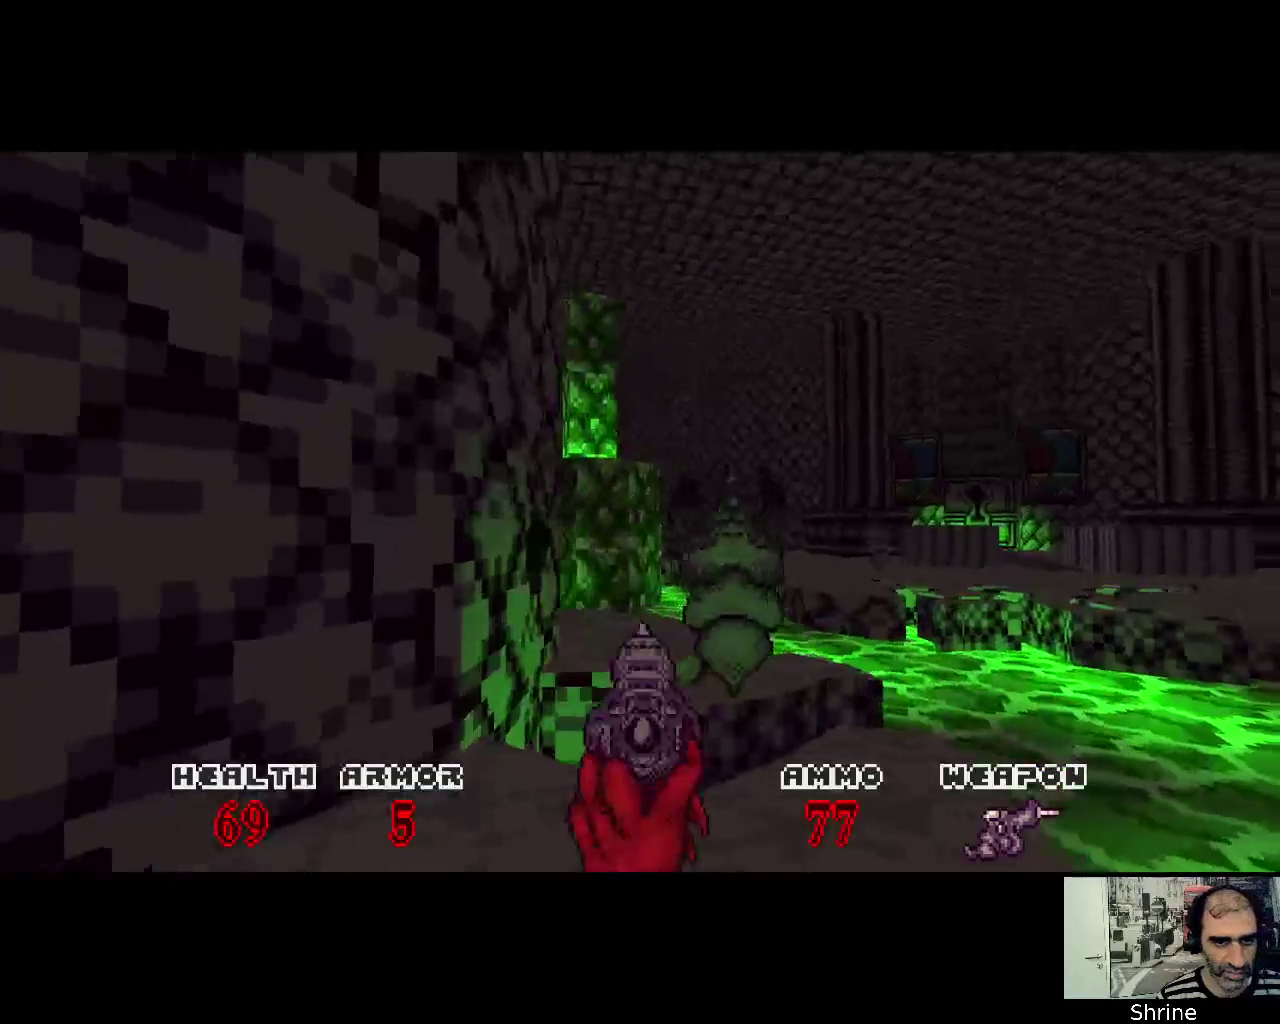
{"action": "left_click", "coordinate": [640, 512]}
{"action": "left_click", "coordinate": [640, 512]}
{"action": "left_click", "coordinate": [640, 512]}
{"action": "left_click", "coordinate": [640, 512]}
{"action": "left_click", "coordinate": [640, 512]}
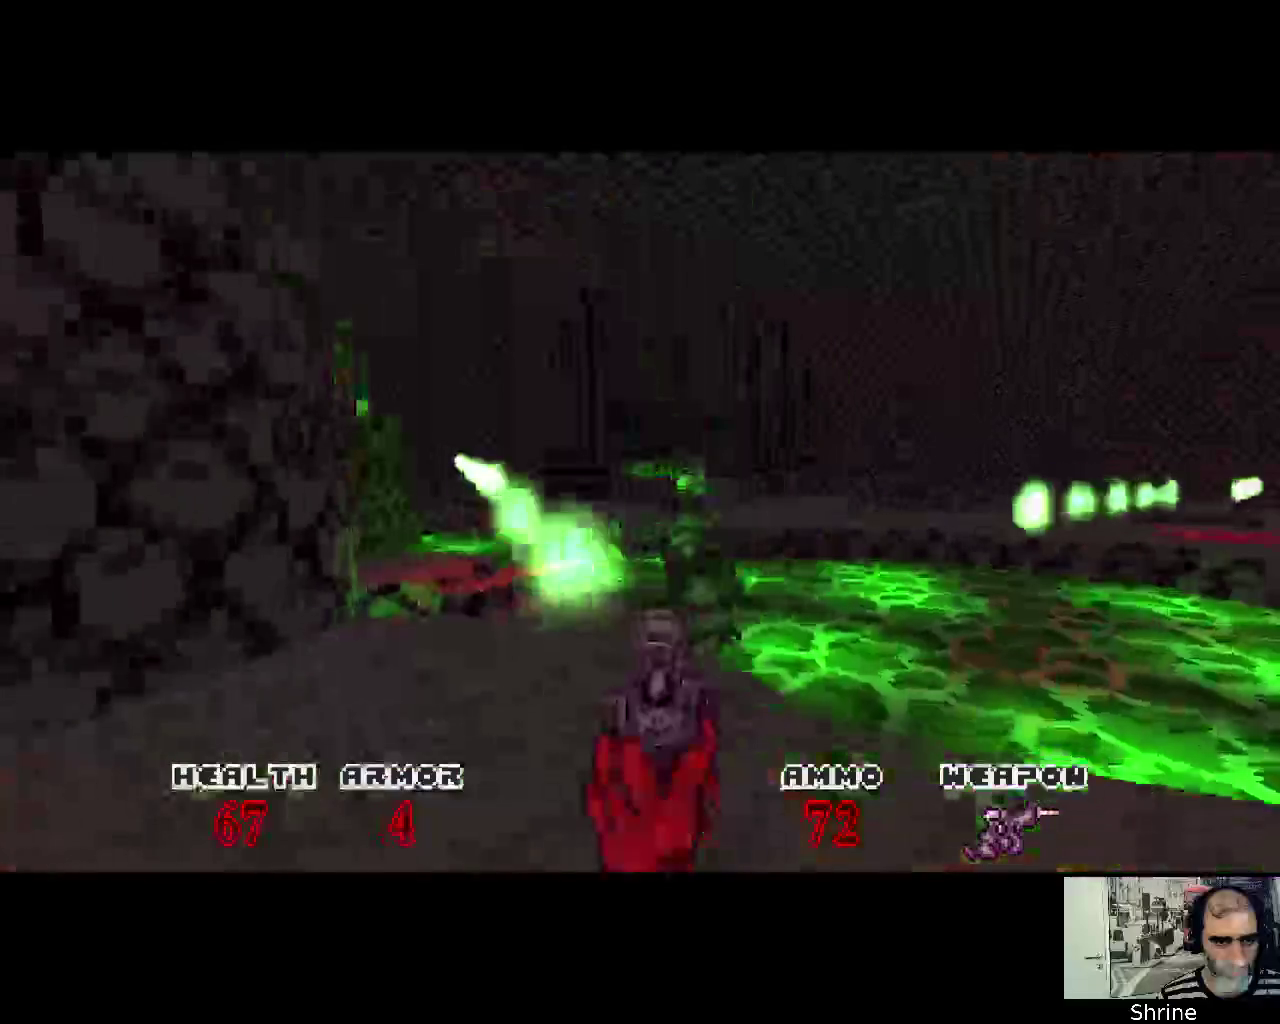
Walk past the pool and over the stone steps into the acid-channel room
{"action": "key", "text": "w"}
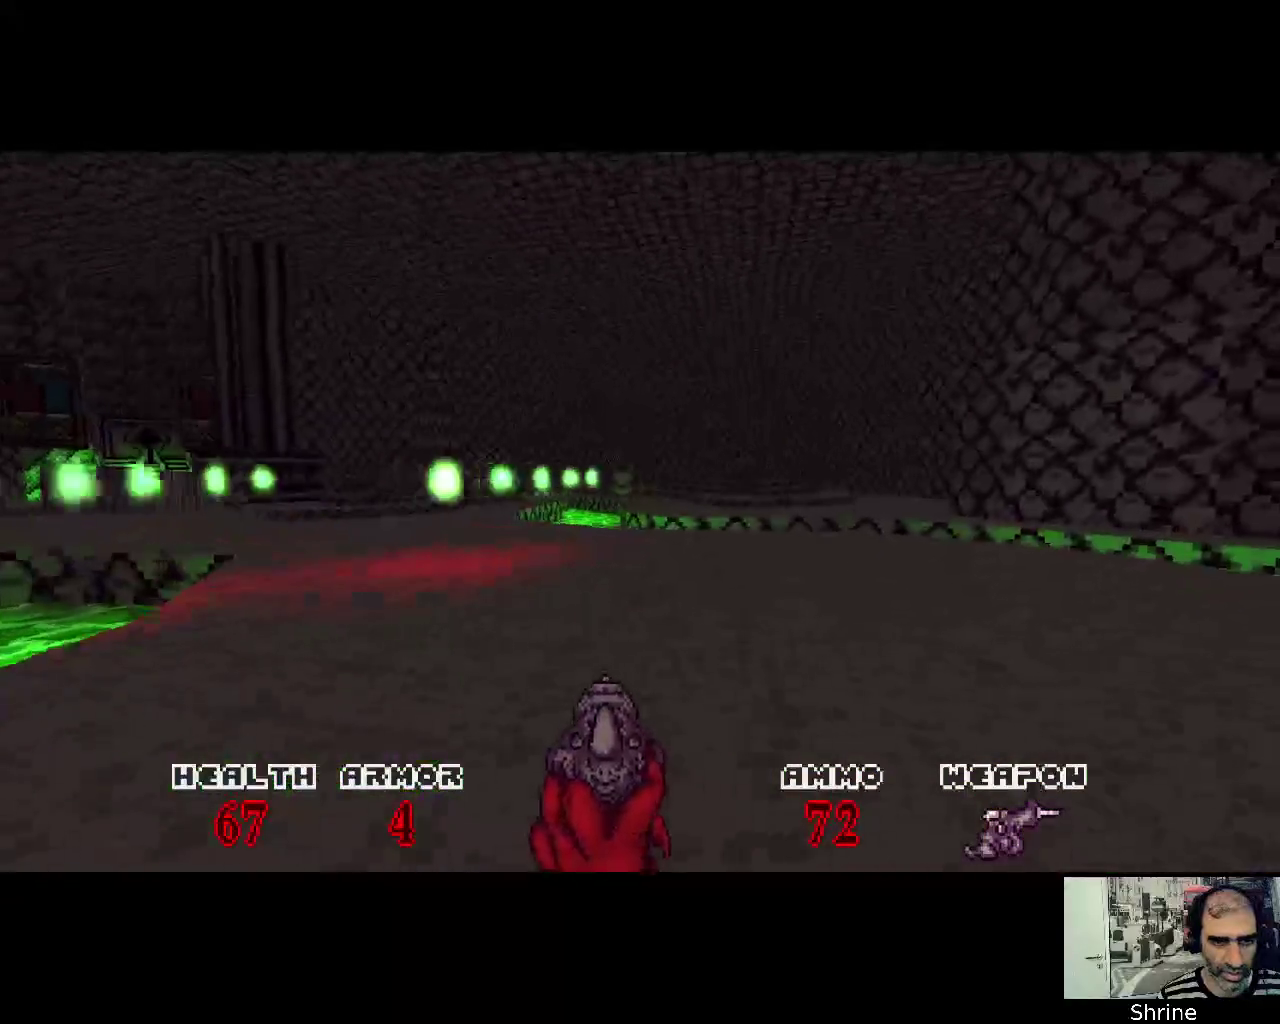
{"action": "key", "text": "w"}
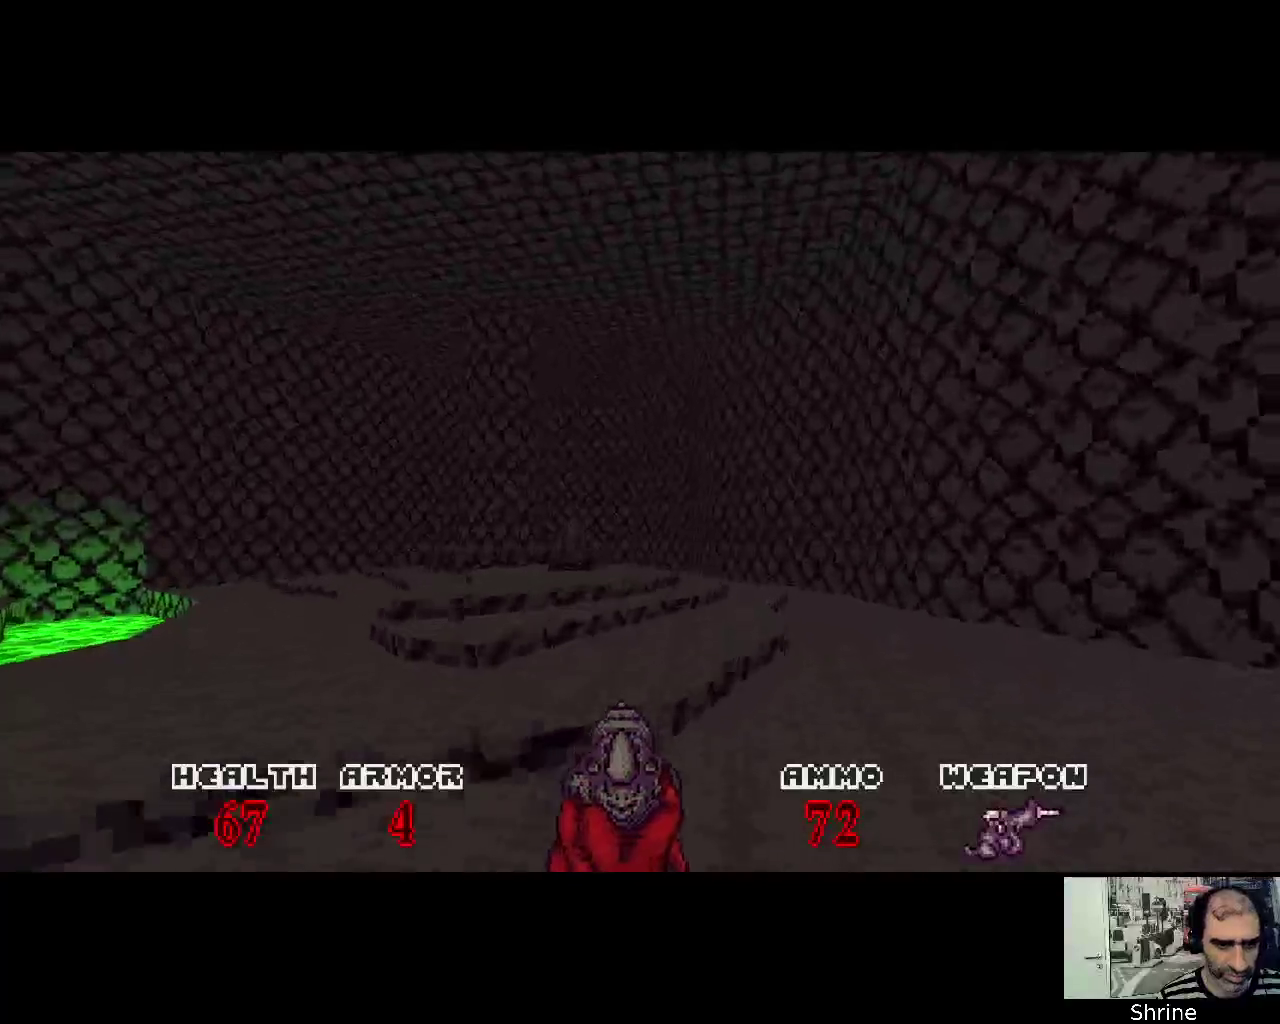
{"action": "key", "text": "w"}
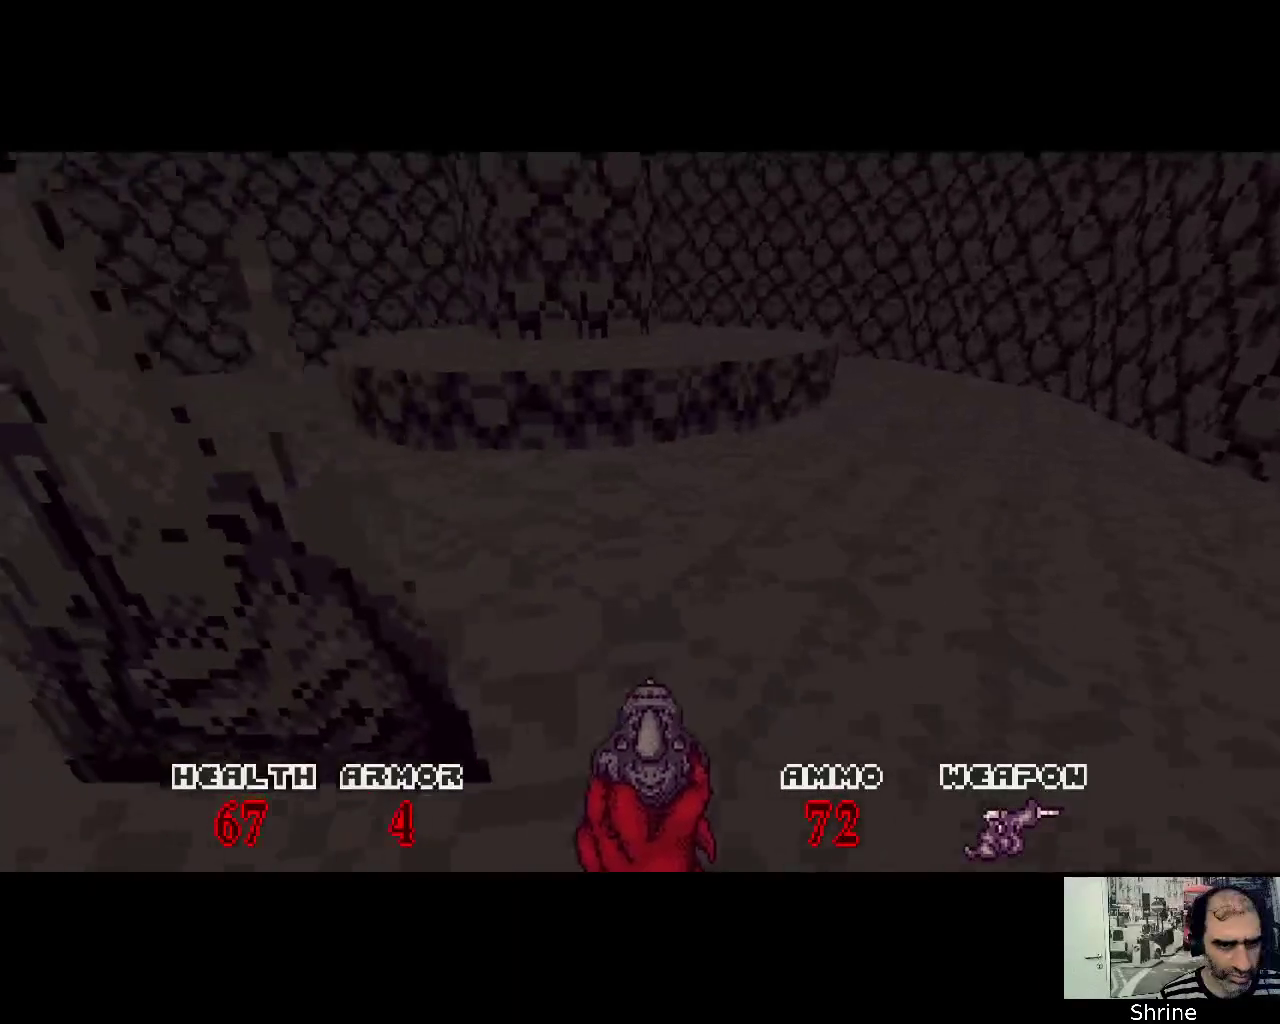
{"action": "key", "text": "w"}
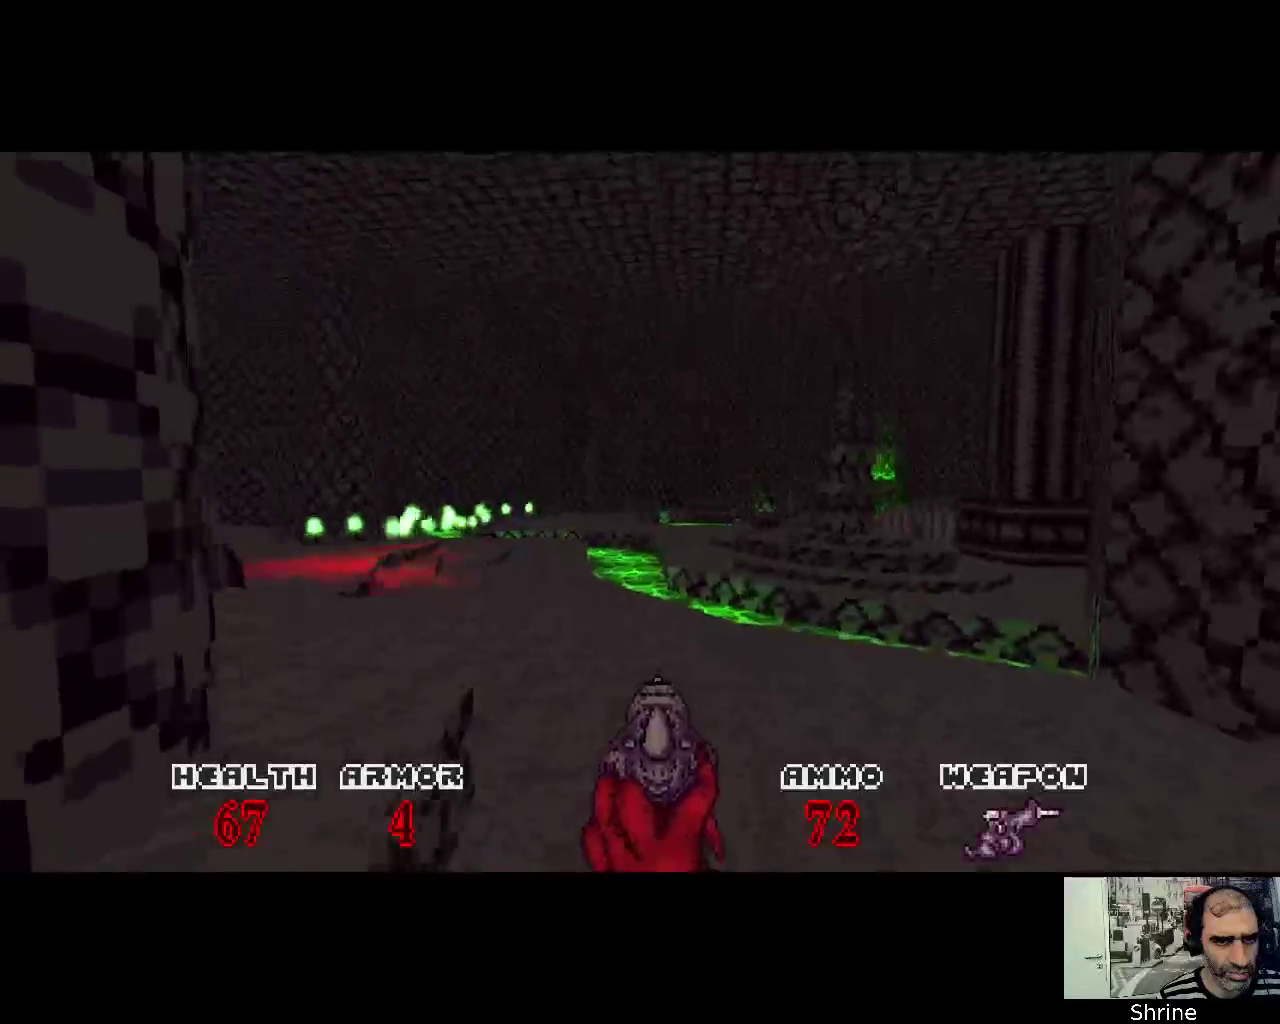
{"action": "key", "text": "w"}
Shoot the enemies by the pillar and across the acid channel
{"action": "left_click", "coordinate": [640, 512]}
{"action": "left_click", "coordinate": [640, 512]}
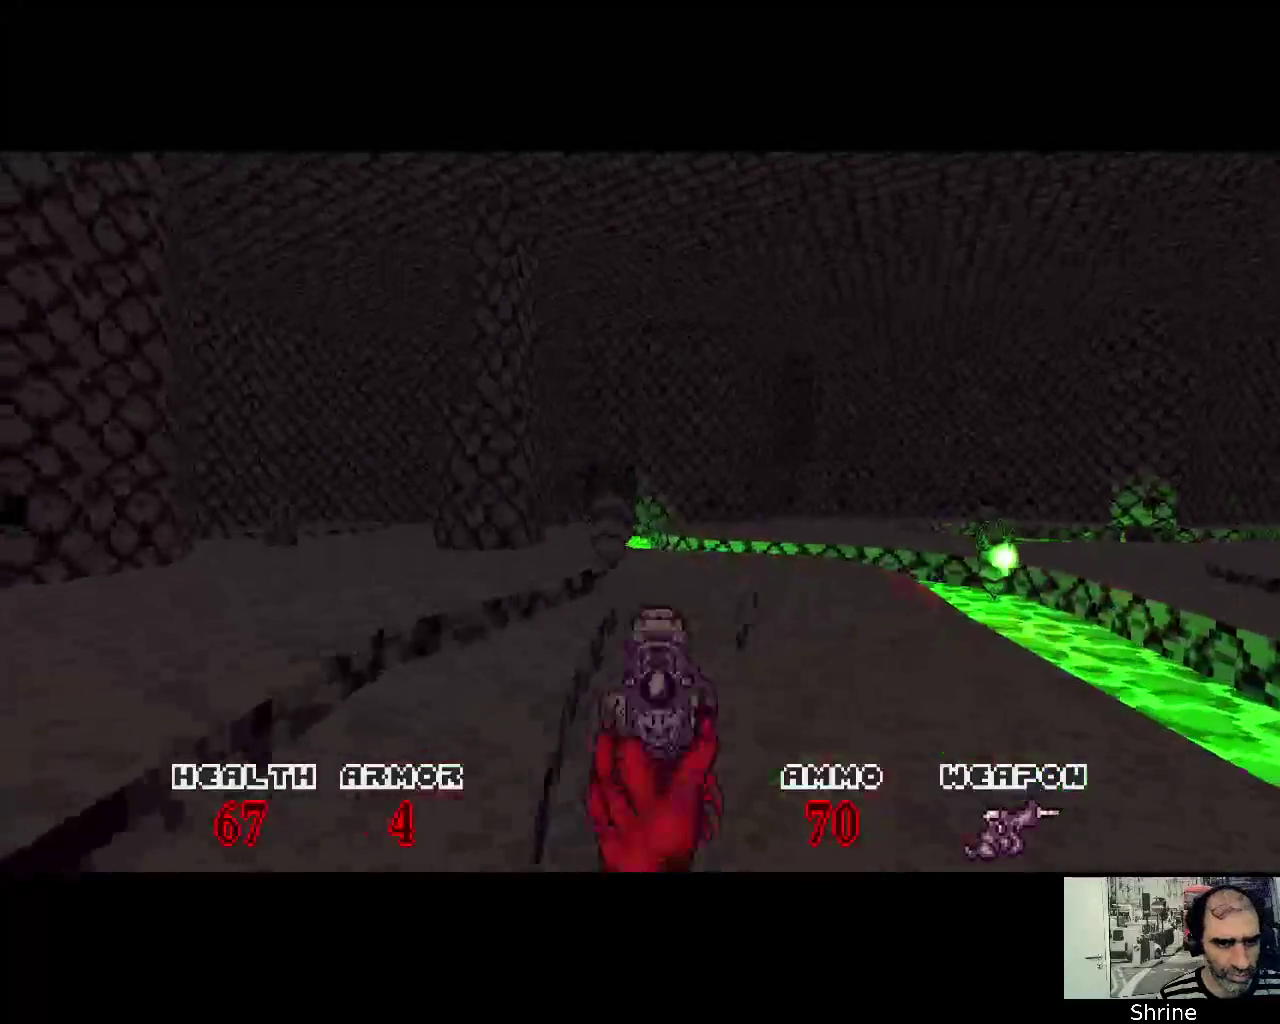
{"action": "left_click", "coordinate": [640, 512]}
{"action": "left_click", "coordinate": [640, 512]}
{"action": "left_click", "coordinate": [640, 512]}
{"action": "left_click", "coordinate": [640, 512]}
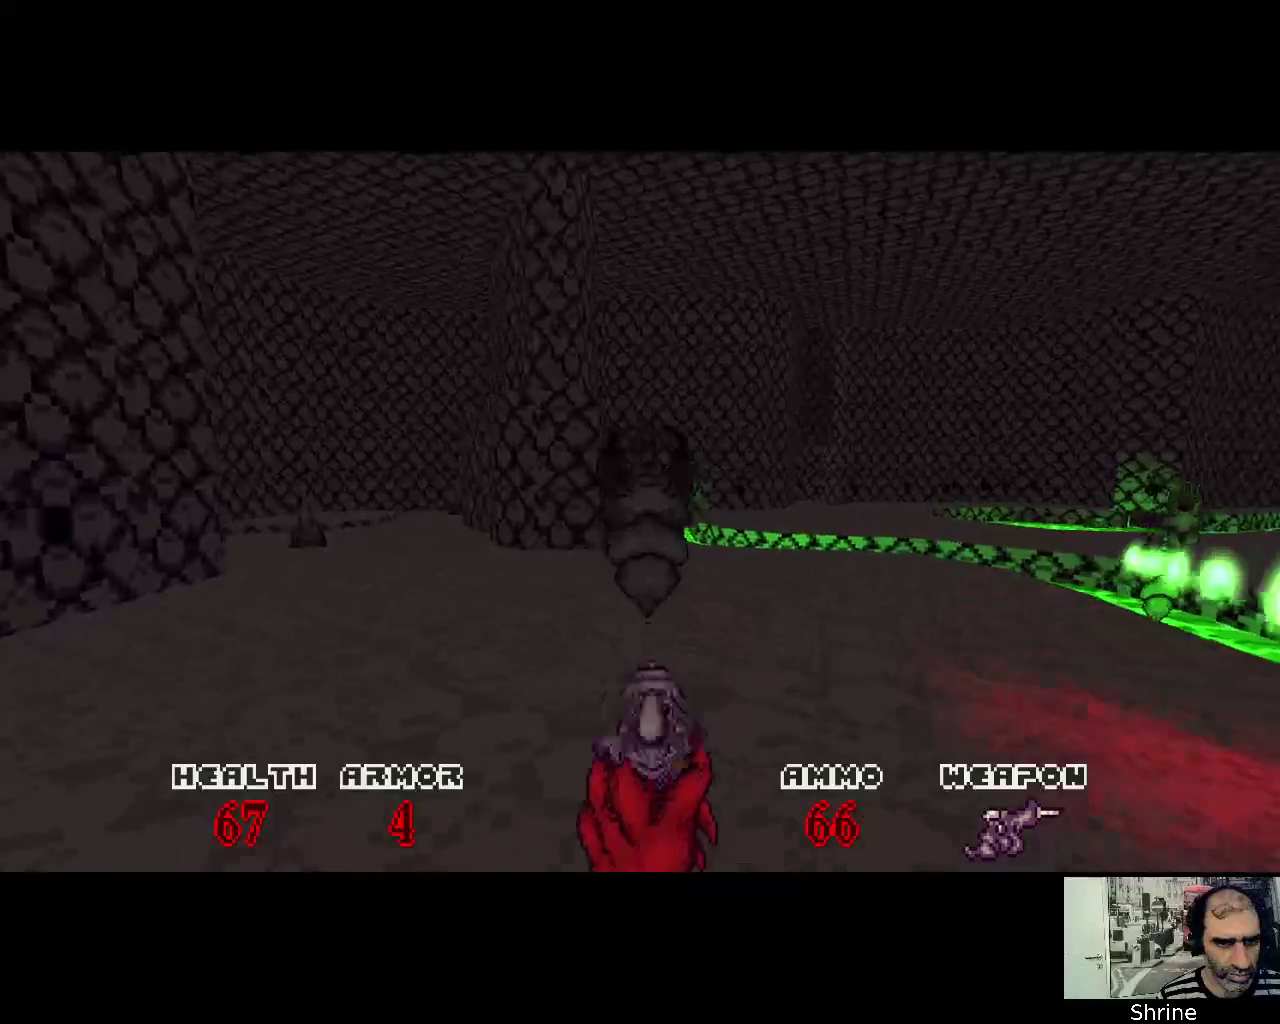
{"action": "left_click", "coordinate": [640, 512]}
{"action": "left_click", "coordinate": [640, 512]}
{"action": "left_click", "coordinate": [640, 512]}
{"action": "left_click", "coordinate": [640, 512]}
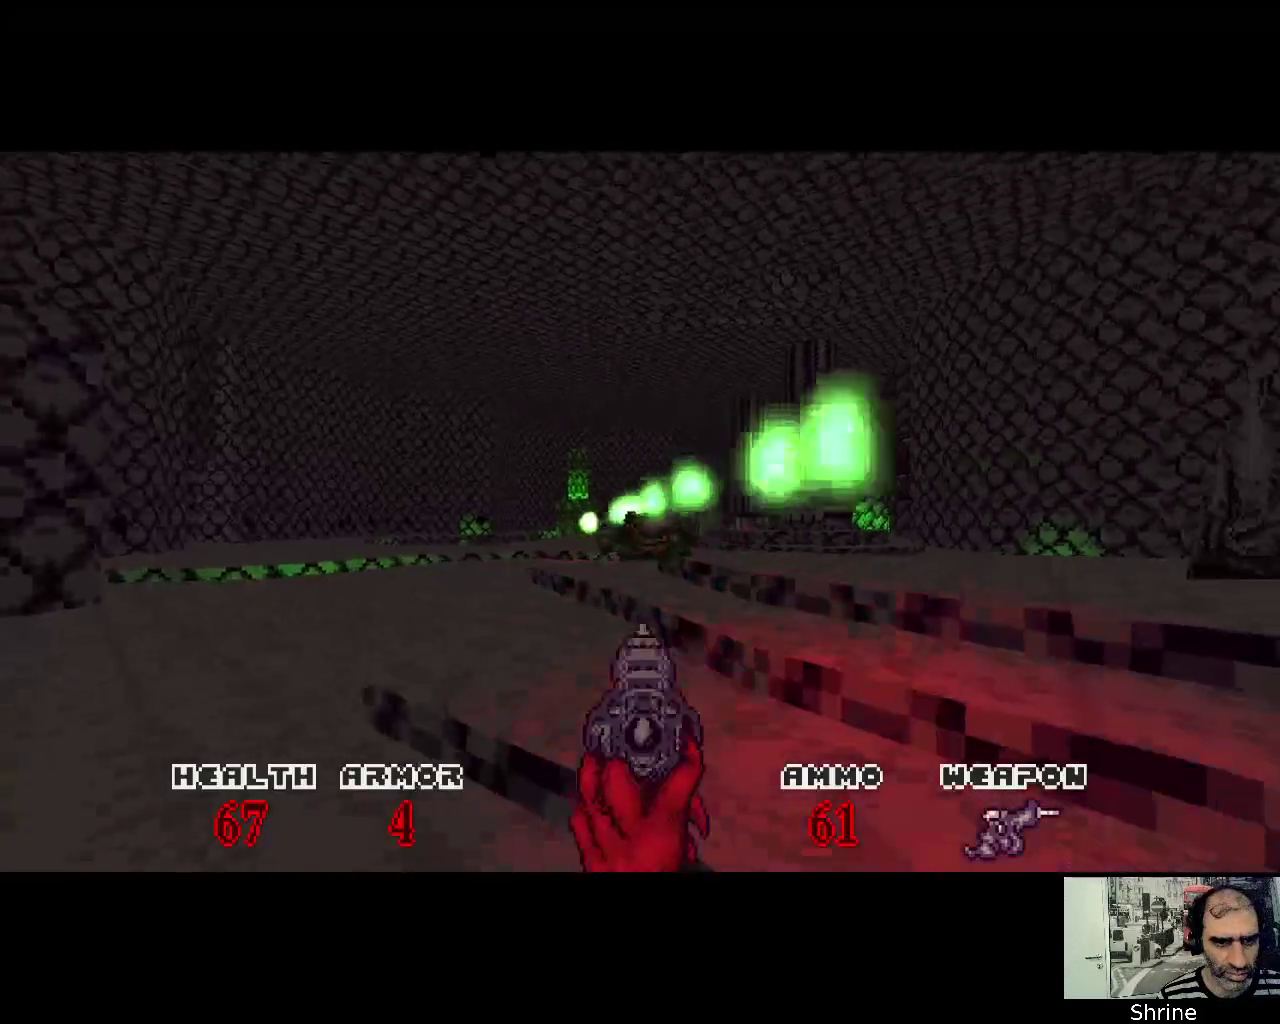
{"action": "left_click", "coordinate": [640, 512]}
{"action": "left_click", "coordinate": [640, 512]}
{"action": "left_click", "coordinate": [640, 512]}
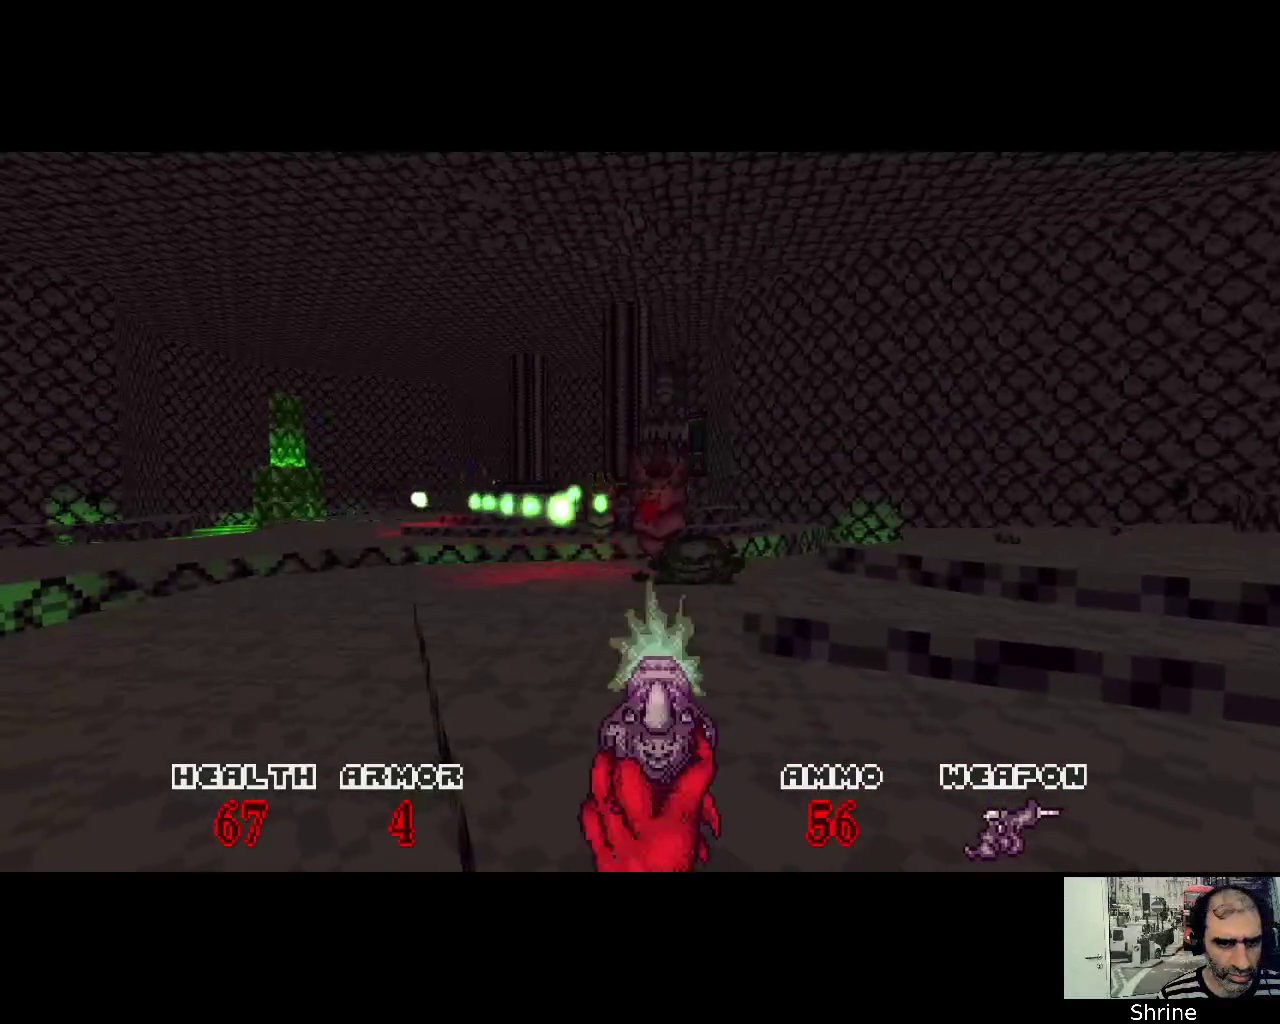
{"action": "left_click", "coordinate": [640, 512]}
{"action": "left_click", "coordinate": [640, 512]}
{"action": "left_click", "coordinate": [640, 512]}
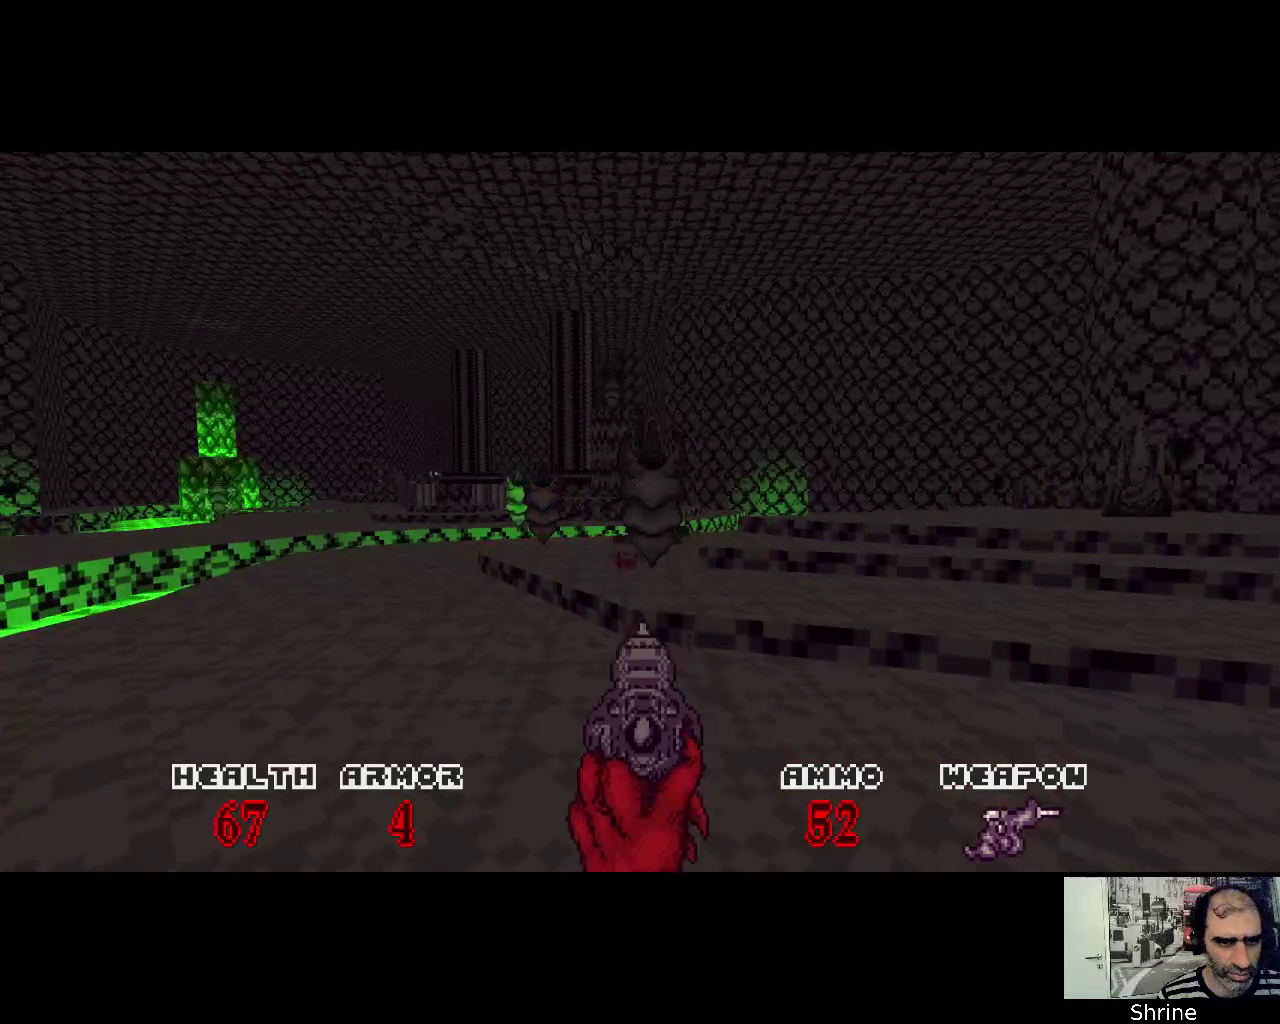
{"action": "left_click", "coordinate": [640, 512]}
{"action": "left_click", "coordinate": [640, 512]}
{"action": "left_click", "coordinate": [640, 512]}
{"action": "left_click", "coordinate": [640, 512]}
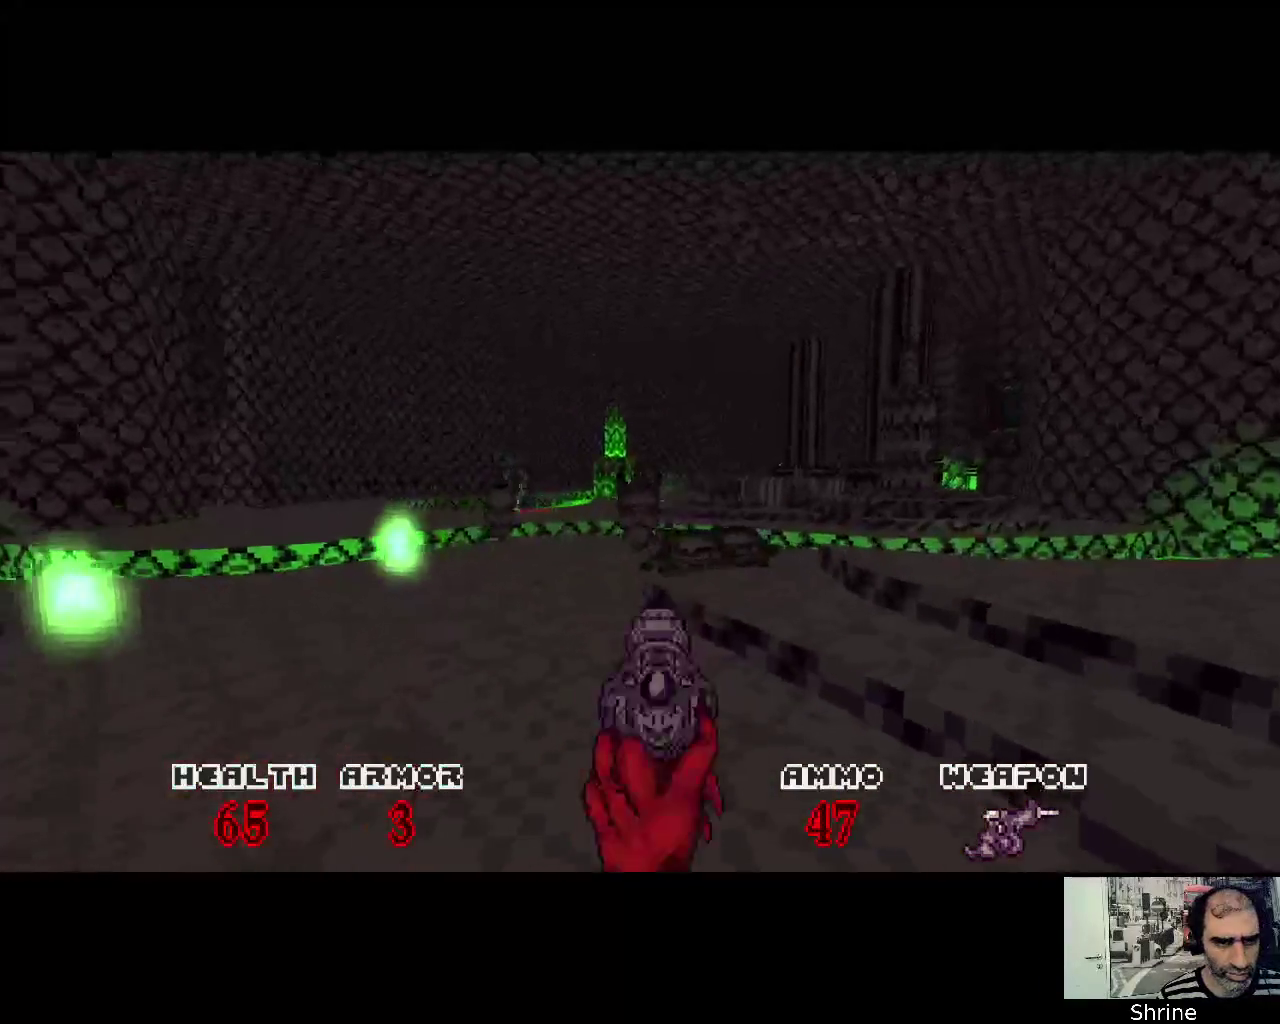
{"action": "left_click", "coordinate": [640, 512]}
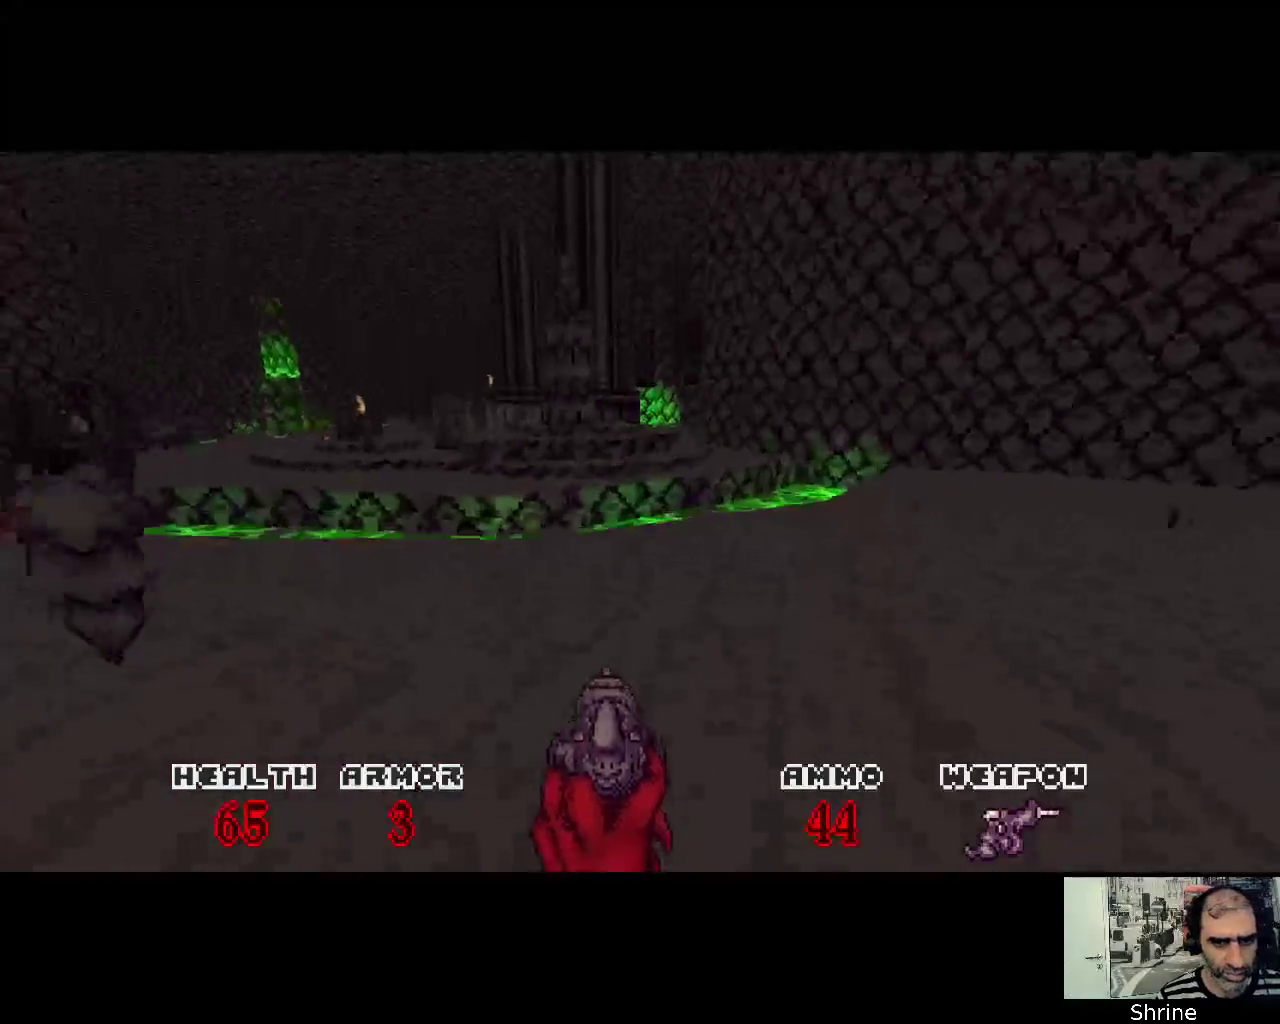
Cross the green slime into the grey corridor, firing at the enemy there
{"action": "key", "text": "w"}
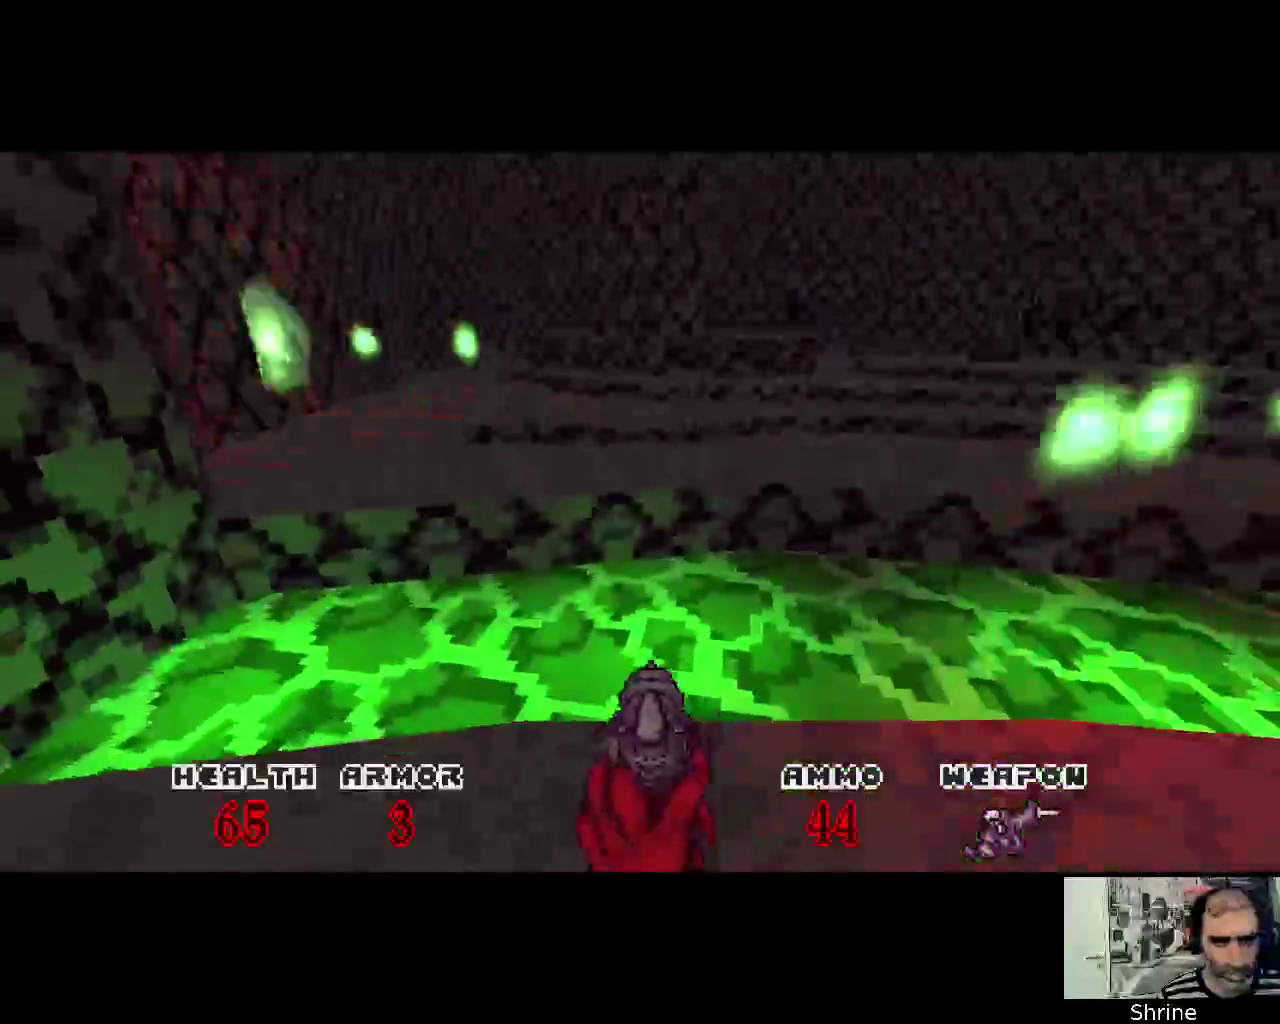
{"action": "key", "text": "w"}
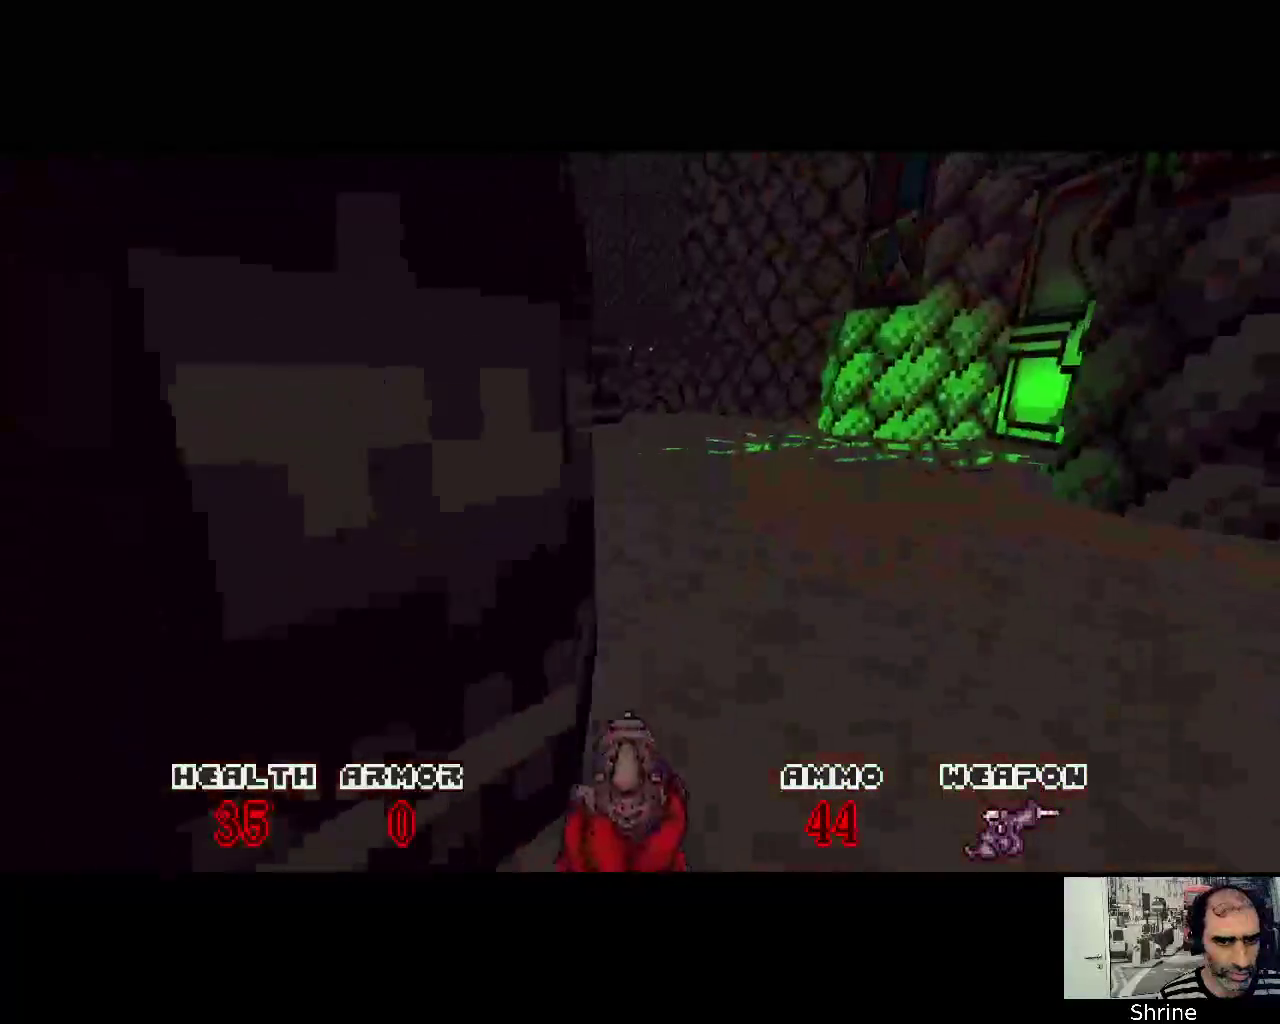
{"action": "key", "text": "w"}
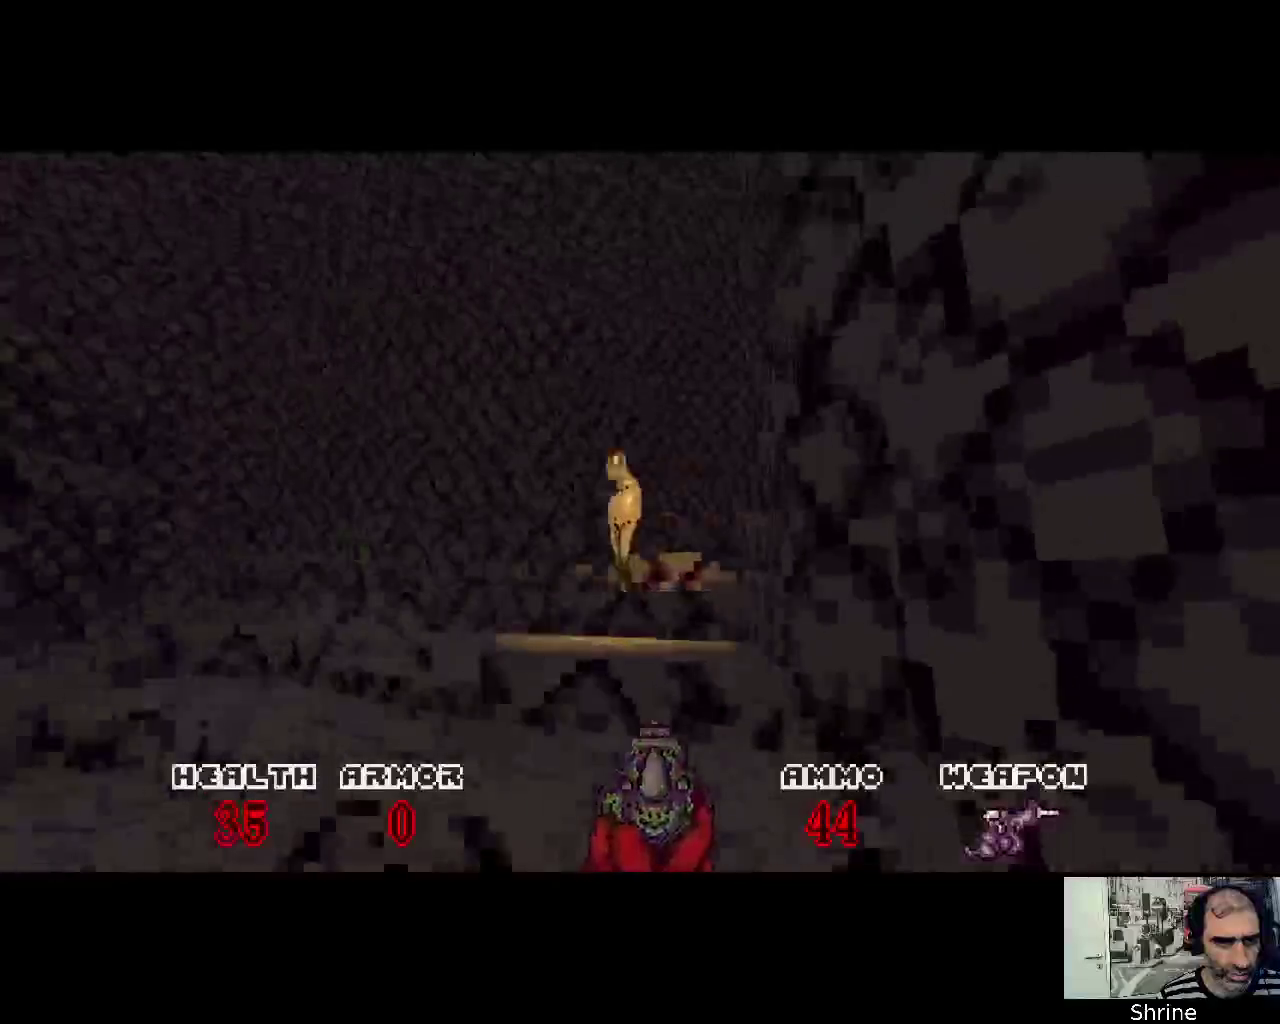
{"action": "left_click", "coordinate": [640, 512]}
{"action": "left_click", "coordinate": [640, 512]}
Collect the health souls along the corridor
{"action": "key", "text": "w"}
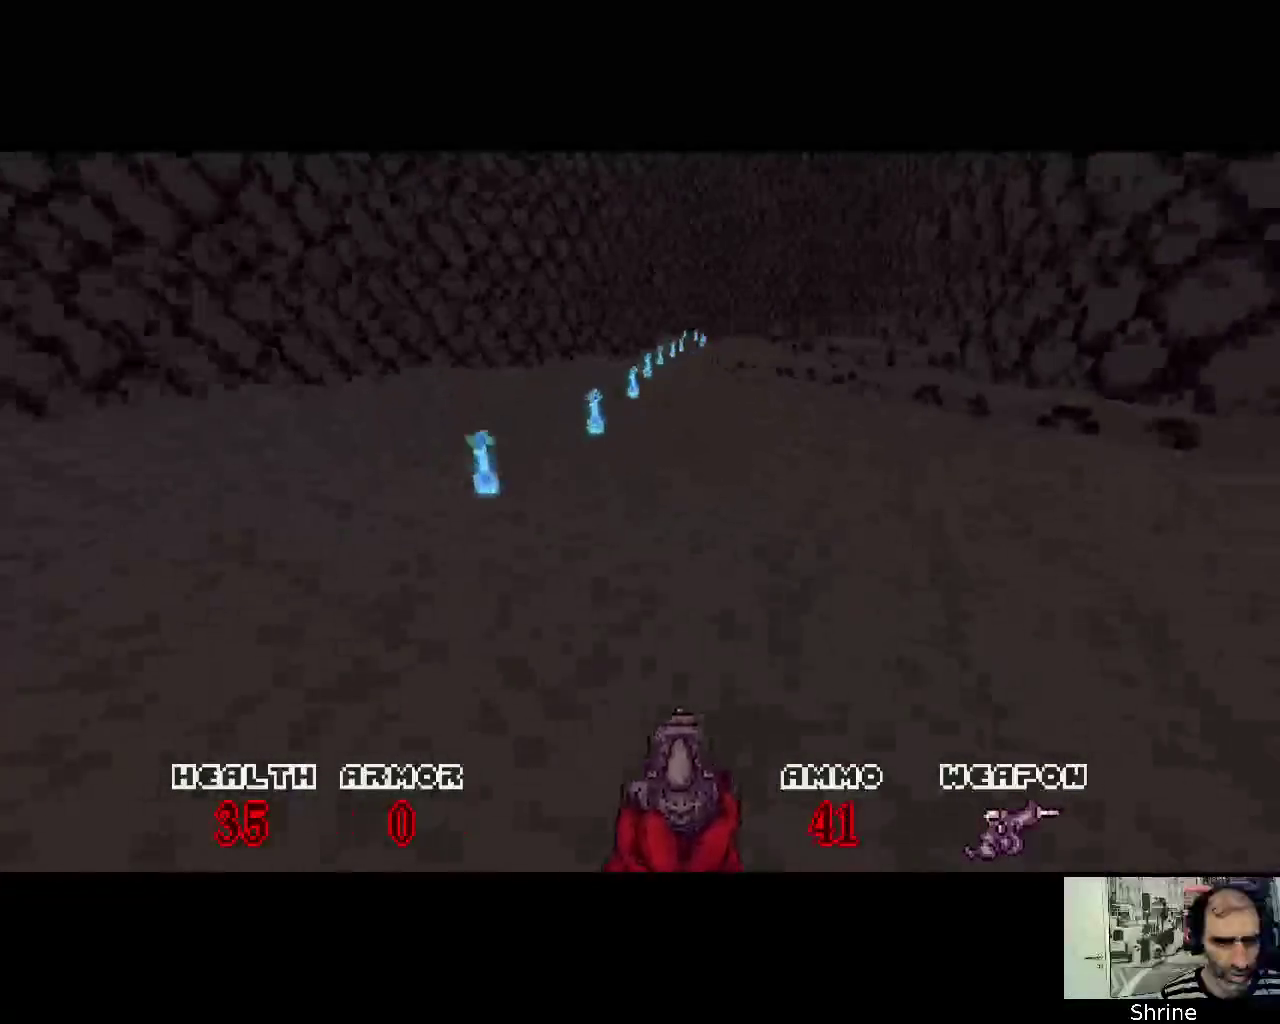
{"action": "key", "text": "w"}
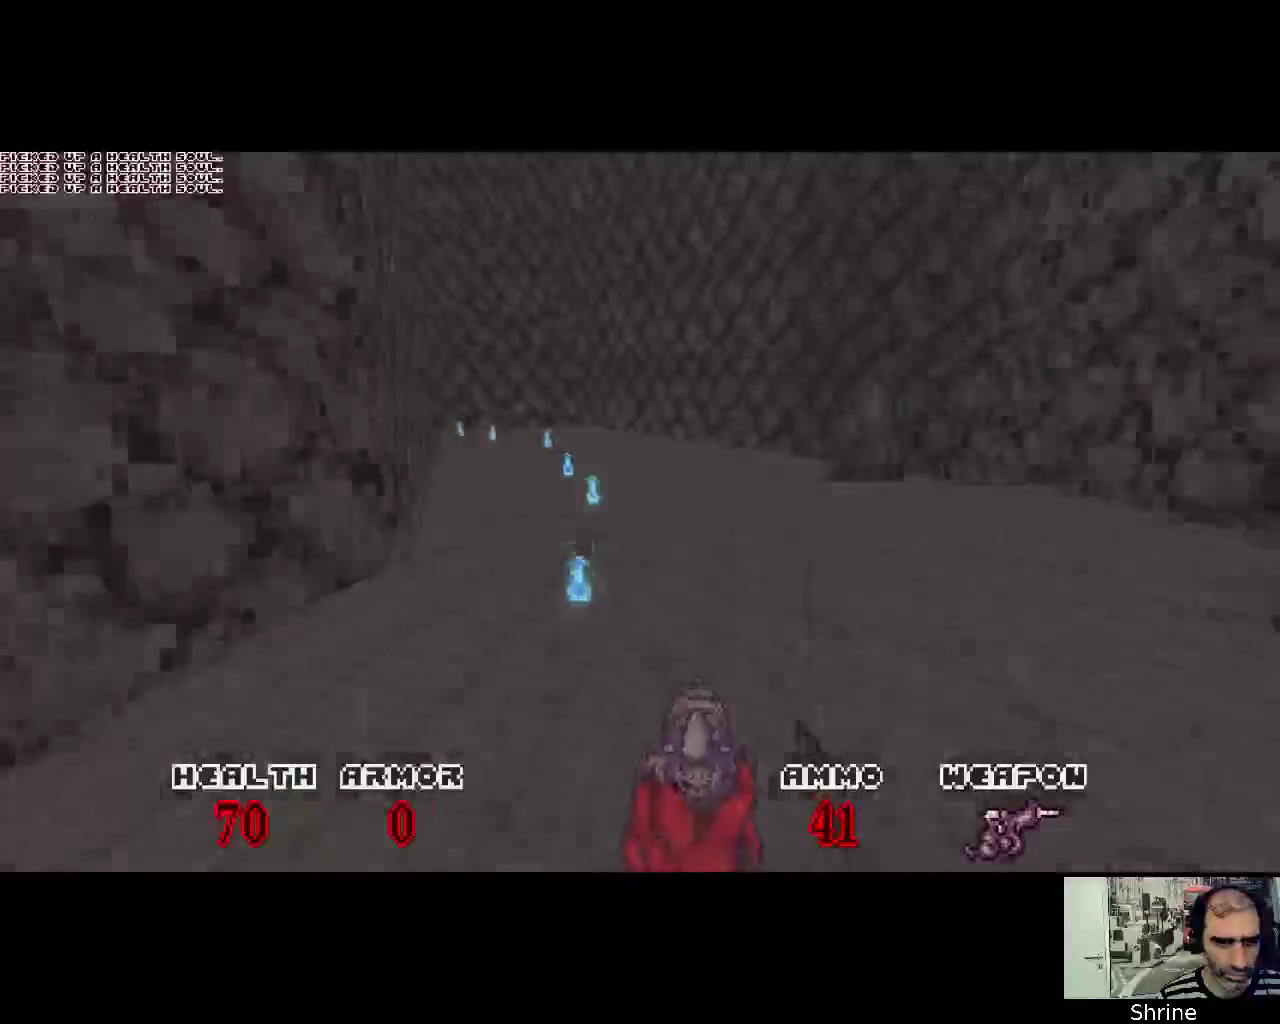
{"action": "key", "text": "w"}
{"action": "key", "text": "w"}
Shoot the enemies by the mesh wall and advance collecting ammo souls, reaching 71 ammo
{"action": "left_click", "coordinate": [640, 512]}
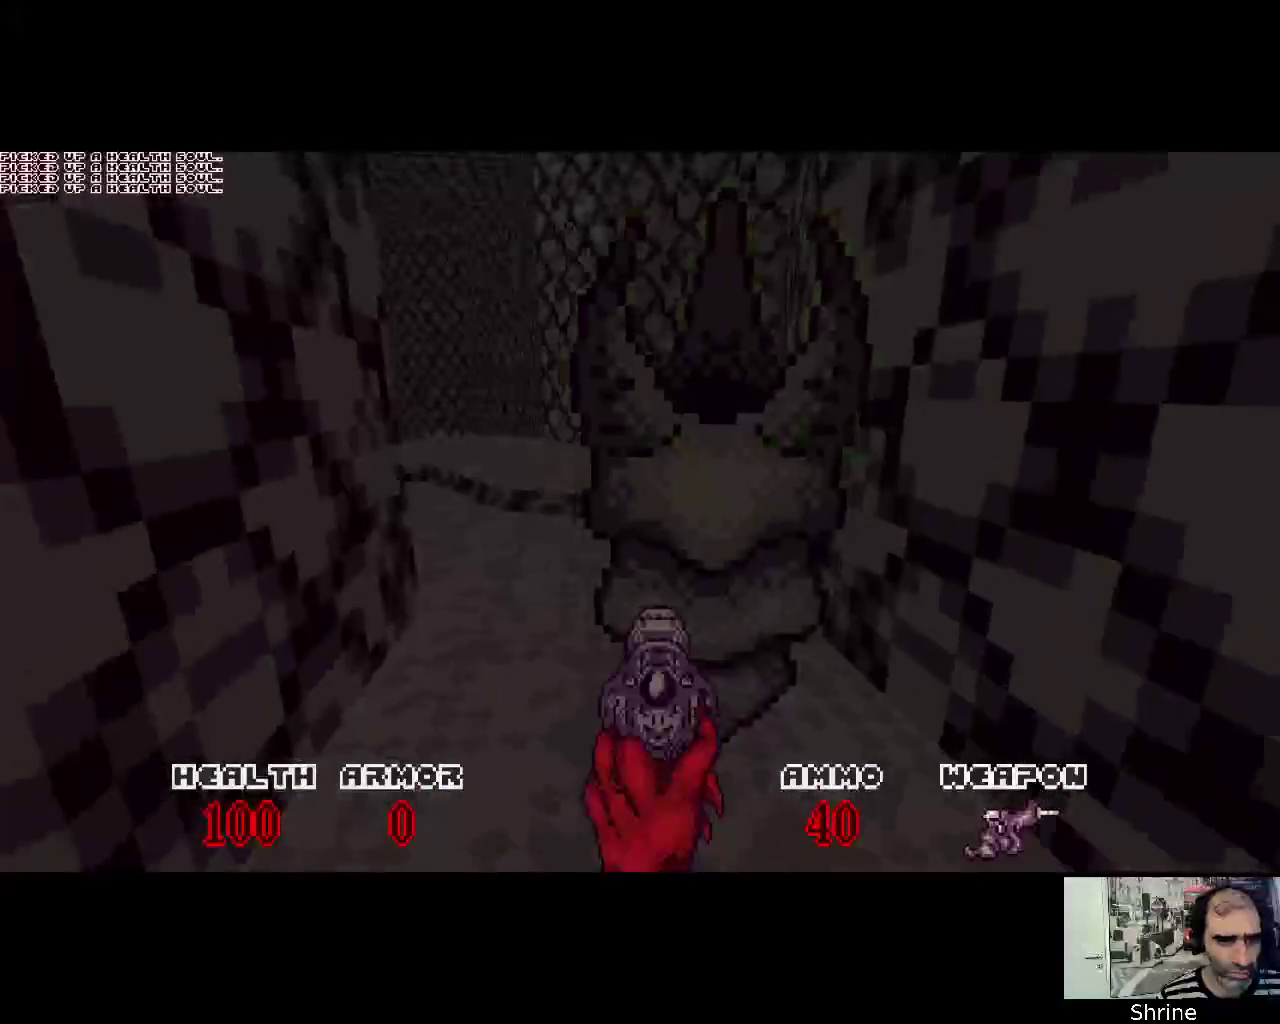
{"action": "left_click", "coordinate": [640, 512]}
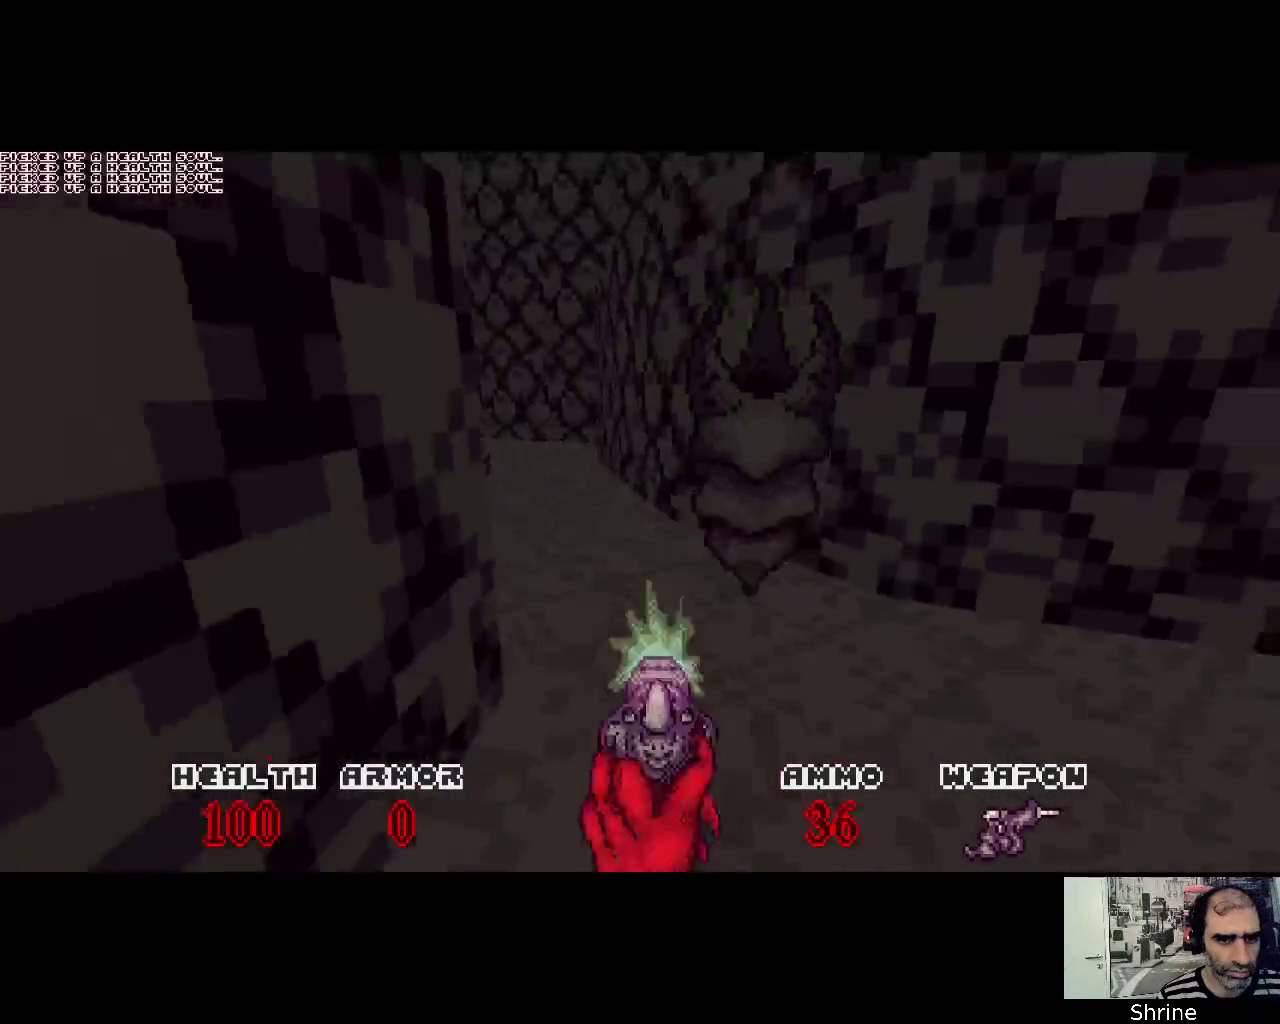
{"action": "left_click", "coordinate": [640, 512]}
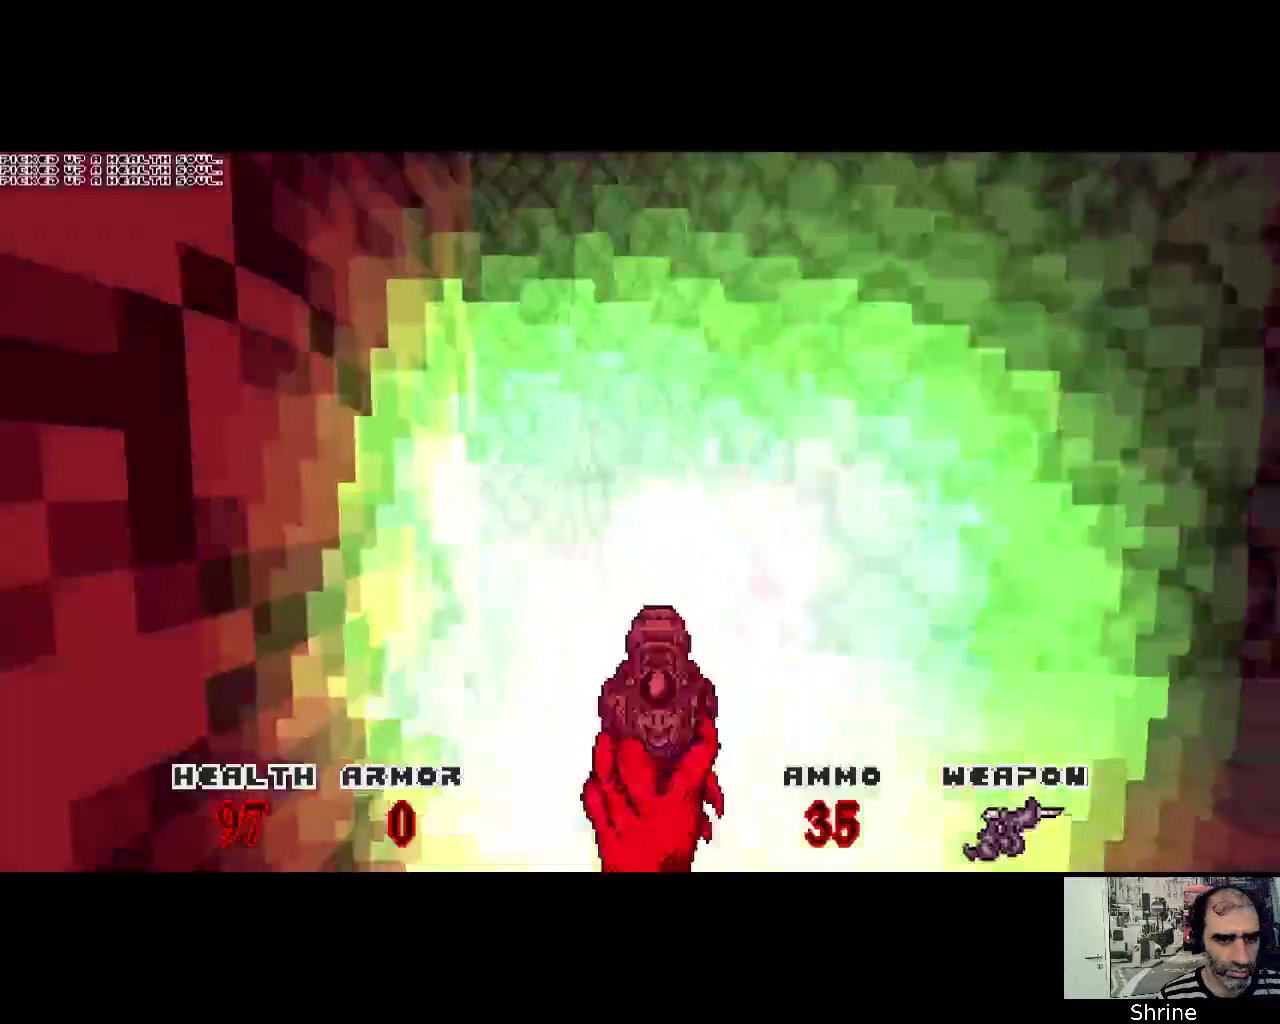
{"action": "left_click", "coordinate": [640, 512]}
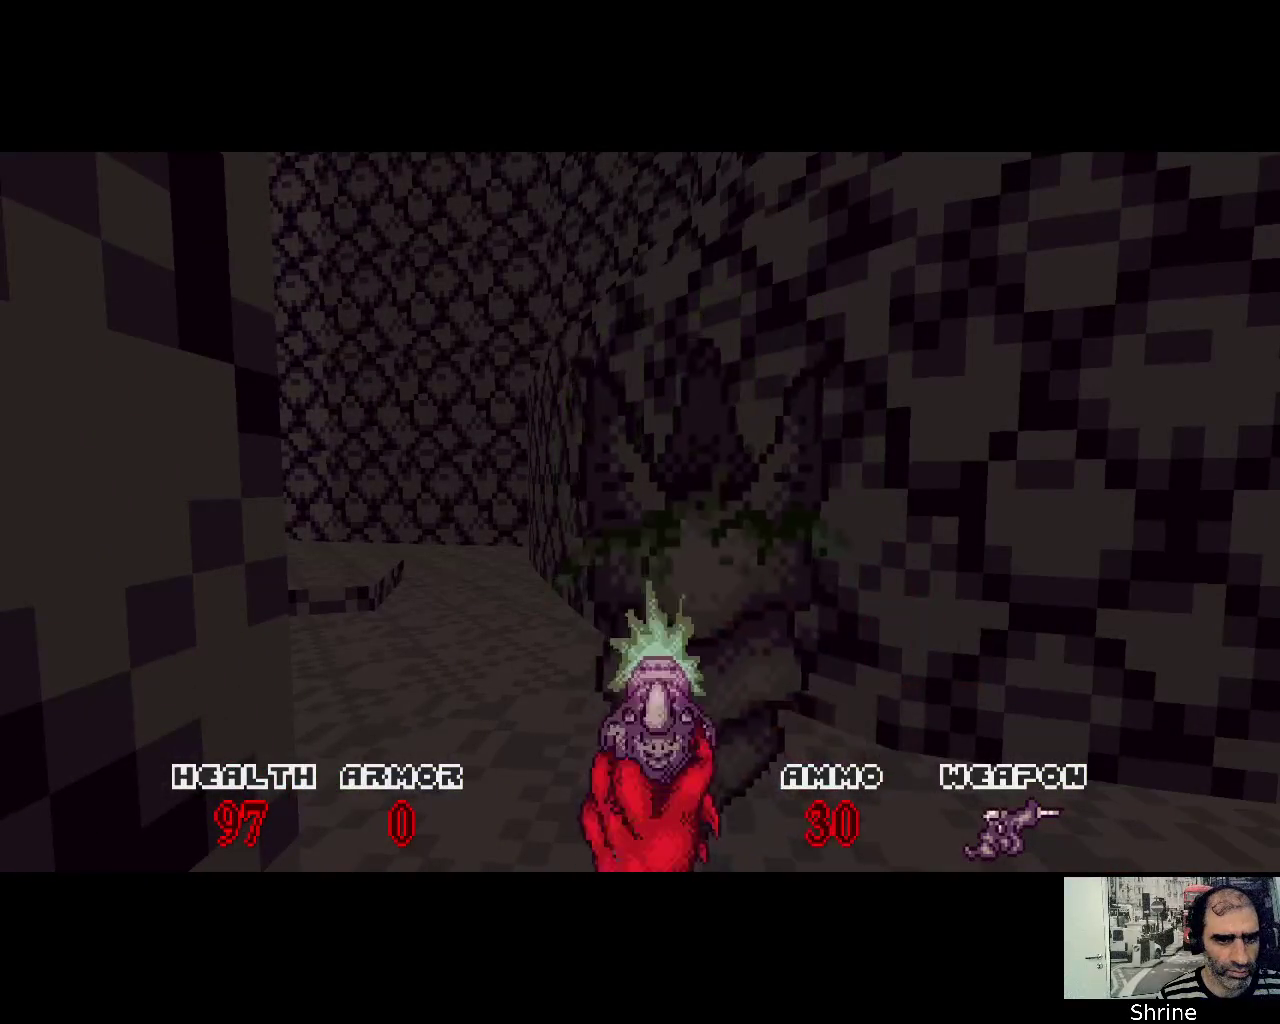
{"action": "key", "text": "w"}
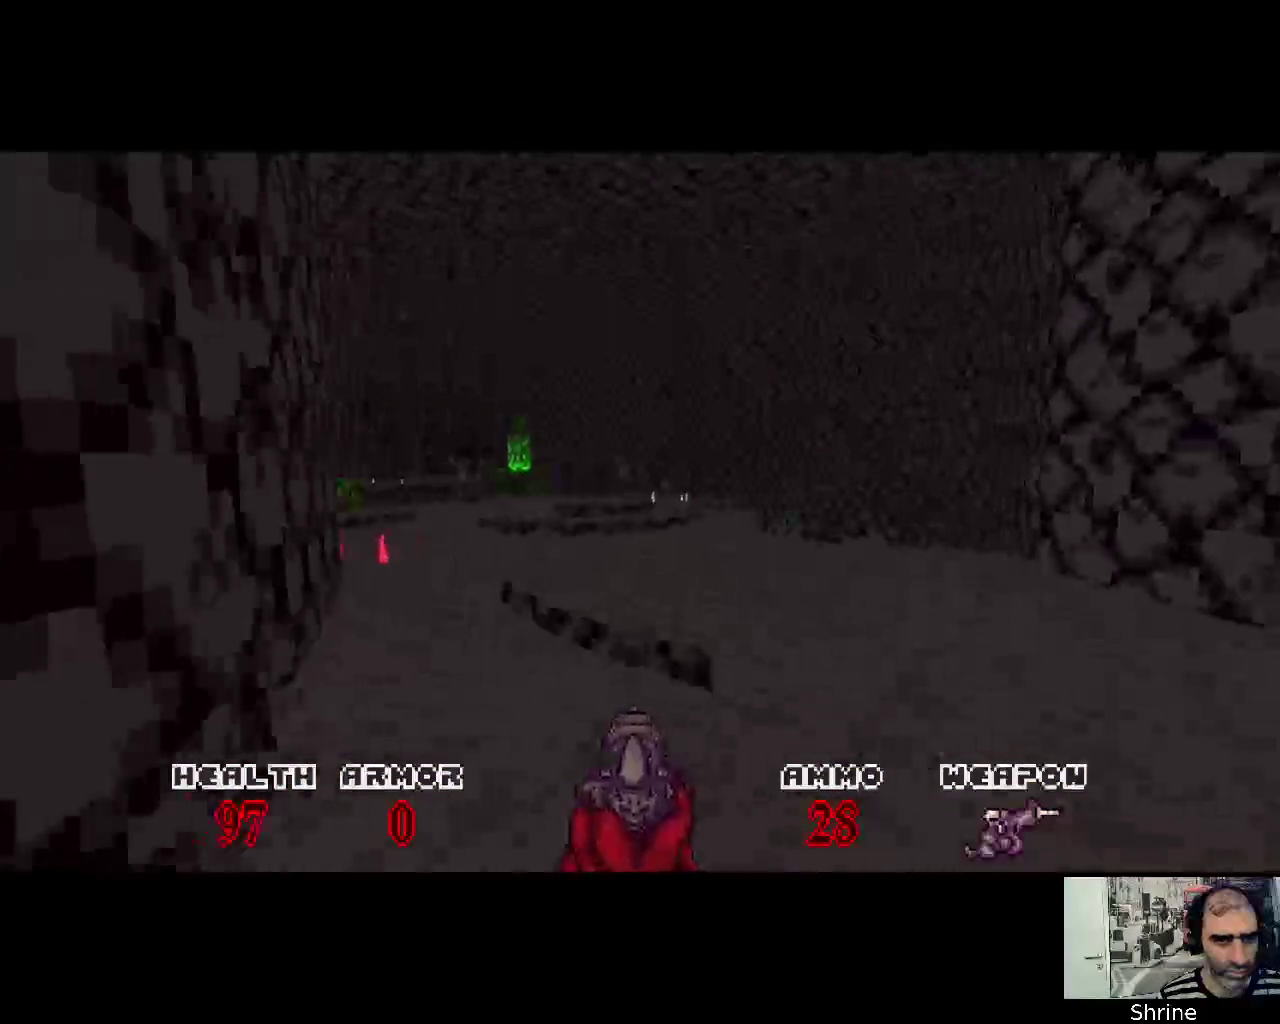
{"action": "key", "text": "w"}
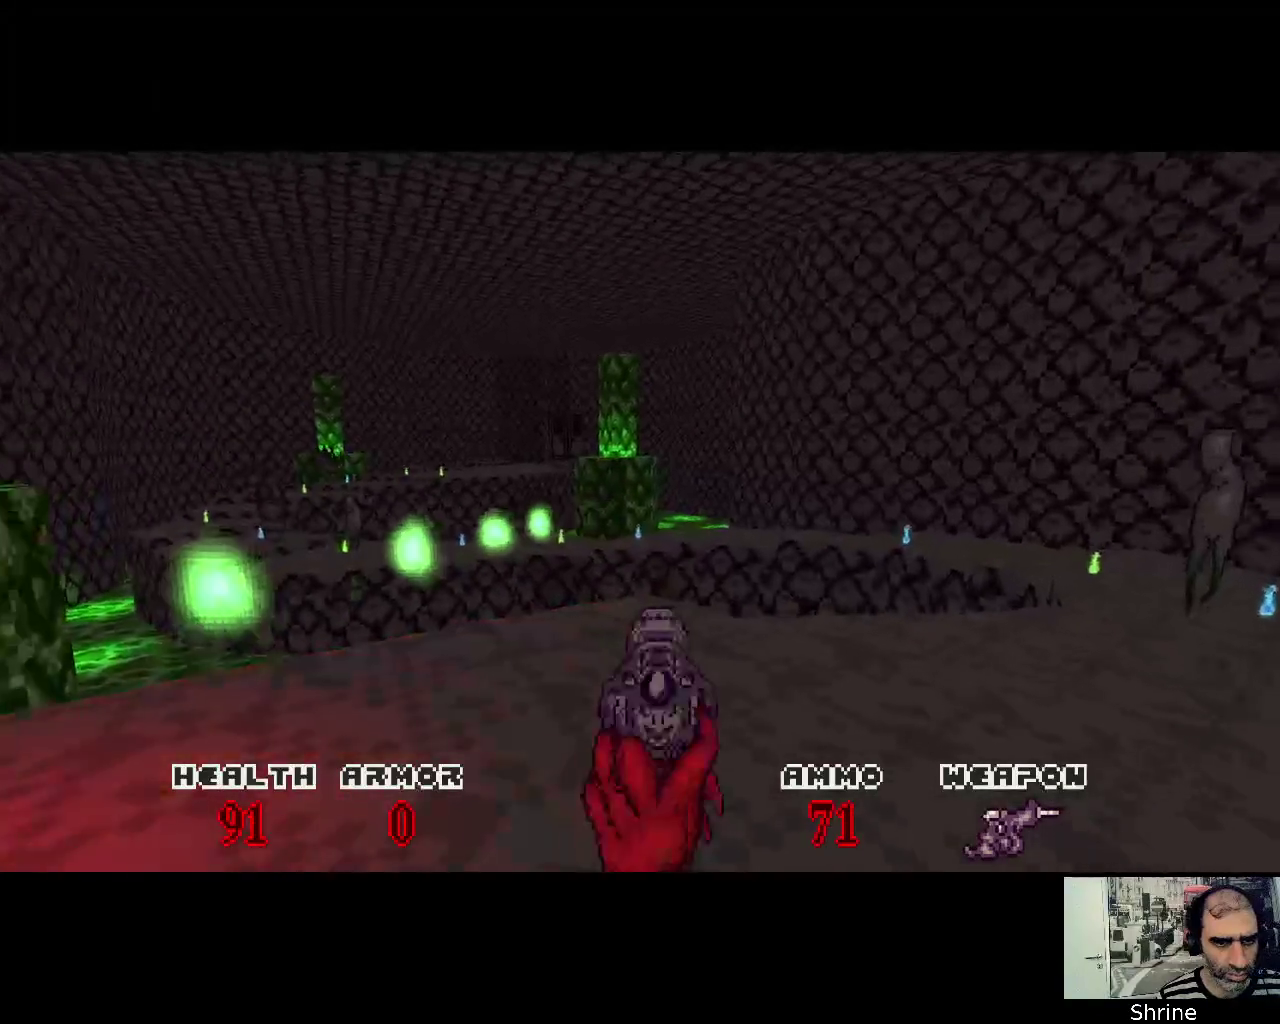
Pick up armor and health souls and fire at the enemy on the walkway
{"action": "key", "text": "w"}
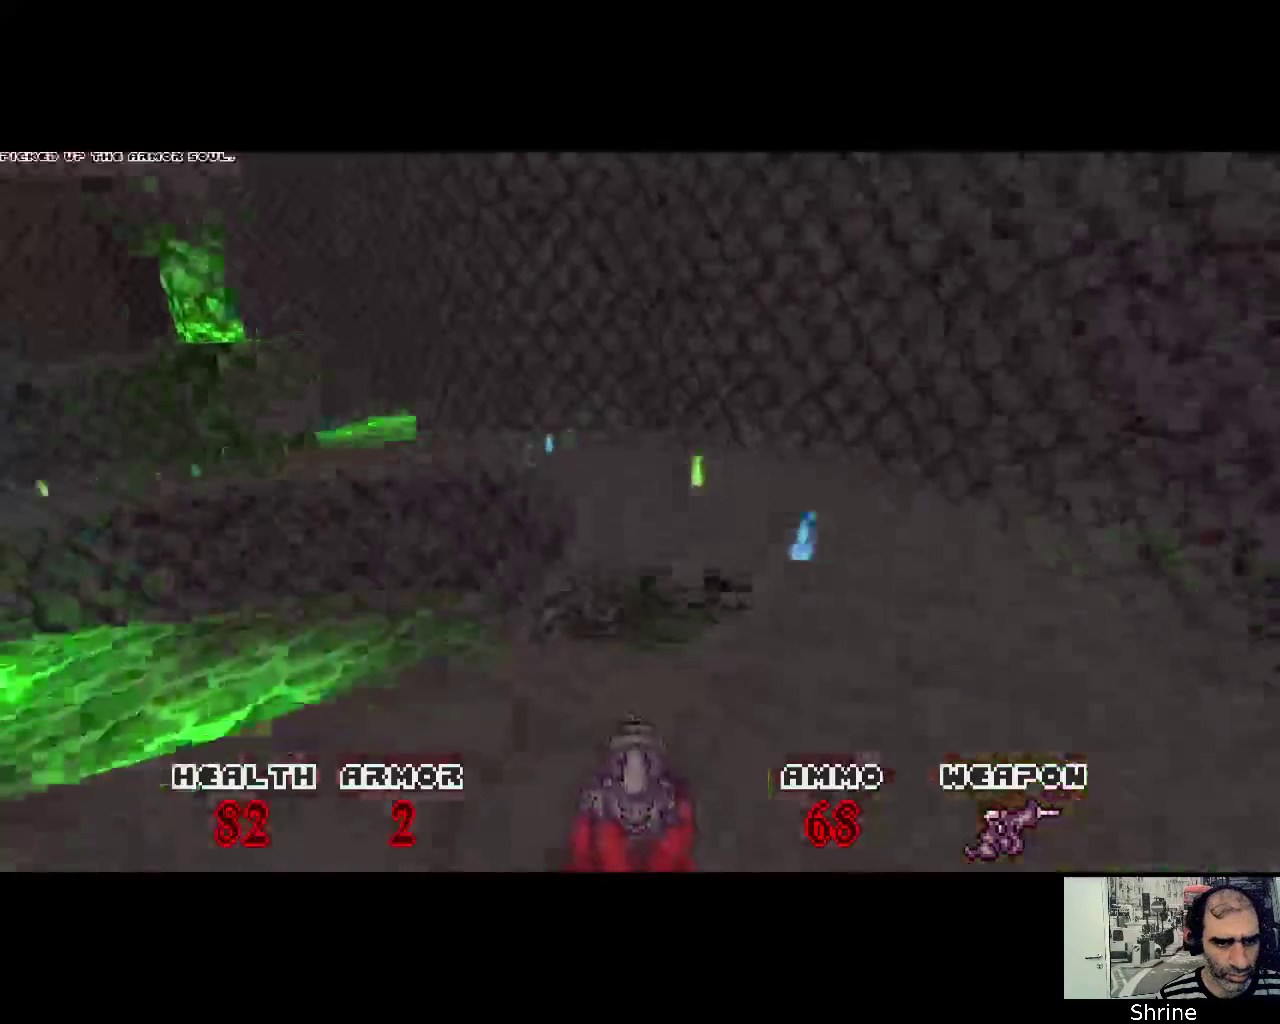
{"action": "key", "text": "w"}
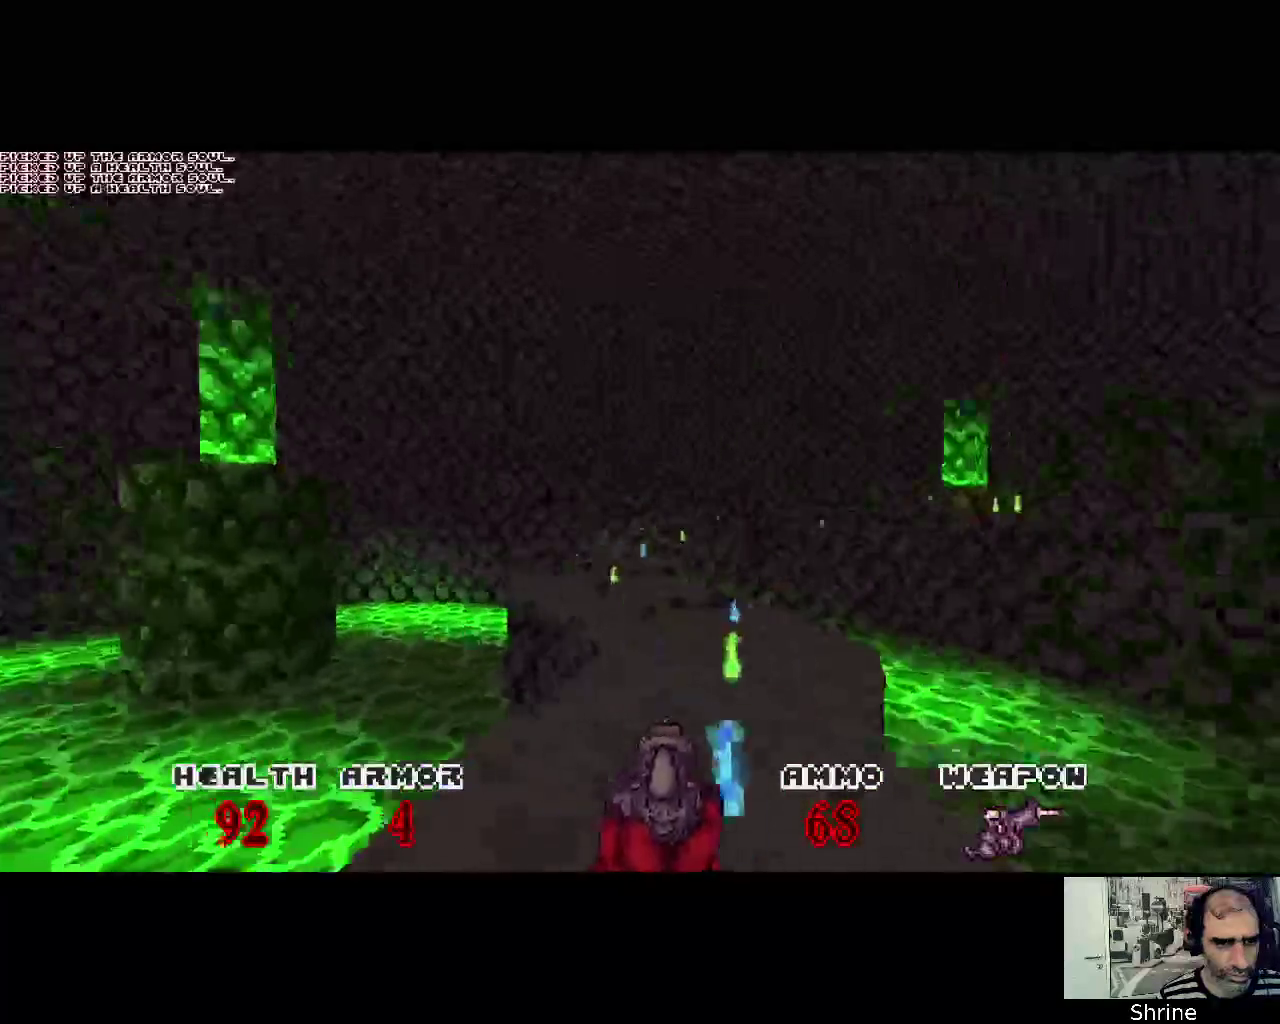
{"action": "key", "text": "w"}
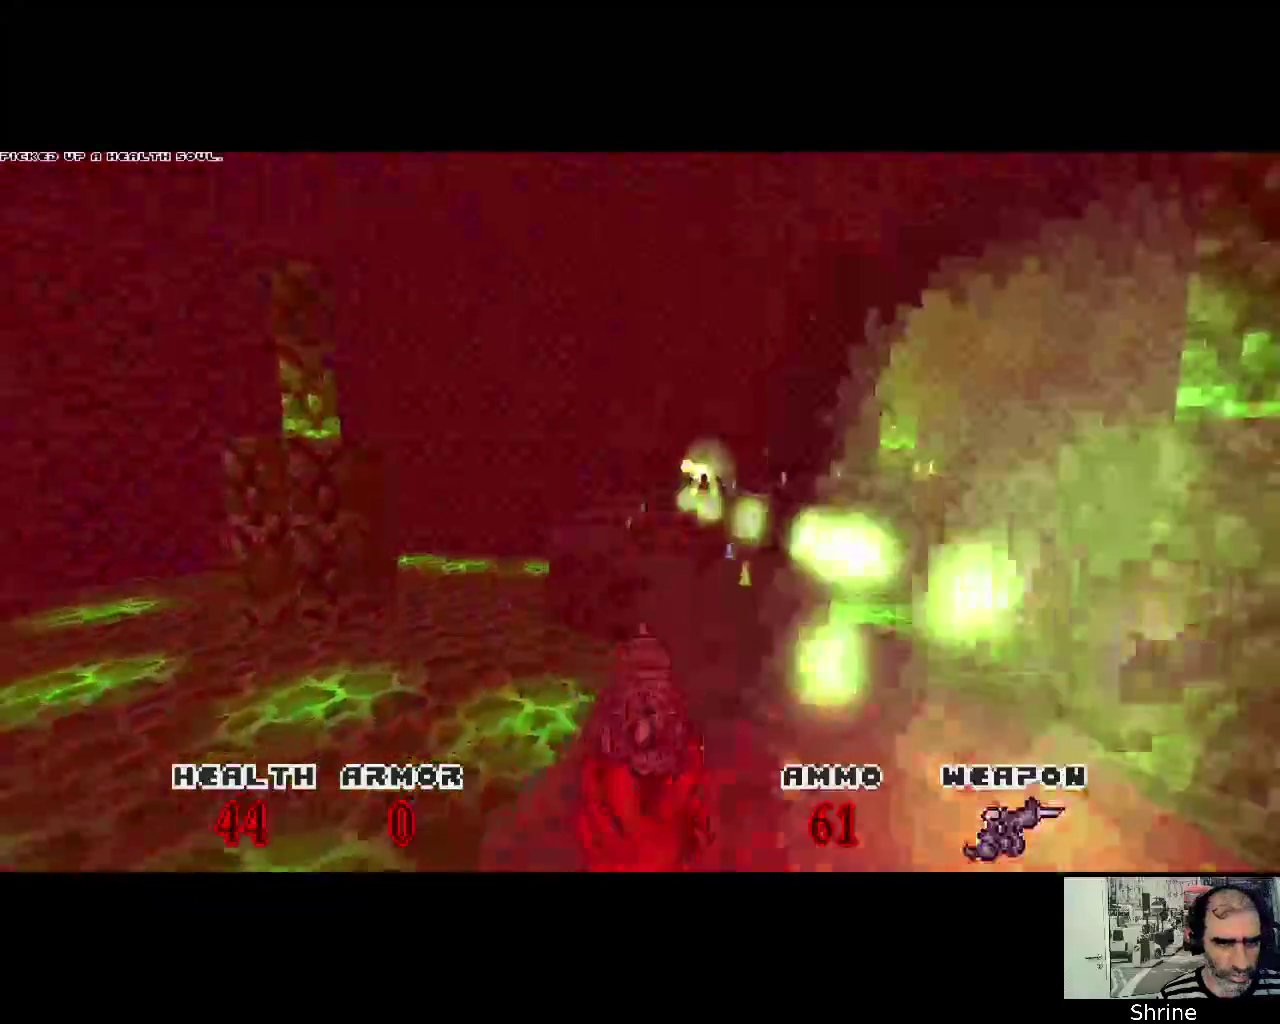
{"action": "left_click", "coordinate": [640, 512]}
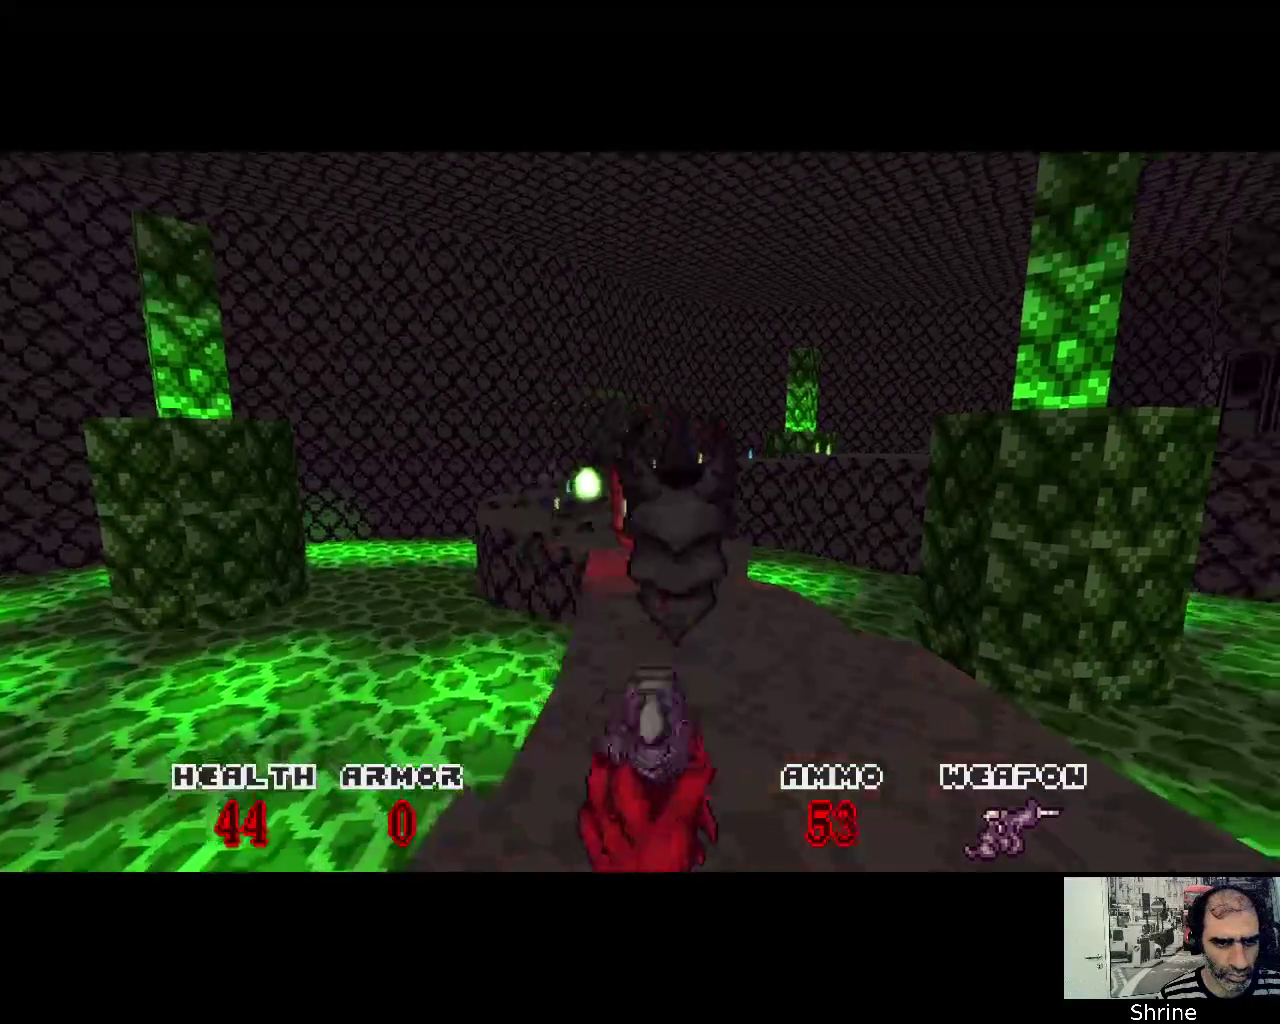
{"action": "left_click", "coordinate": [640, 512]}
{"action": "left_click", "coordinate": [640, 512]}
{"action": "left_click", "coordinate": [640, 512]}
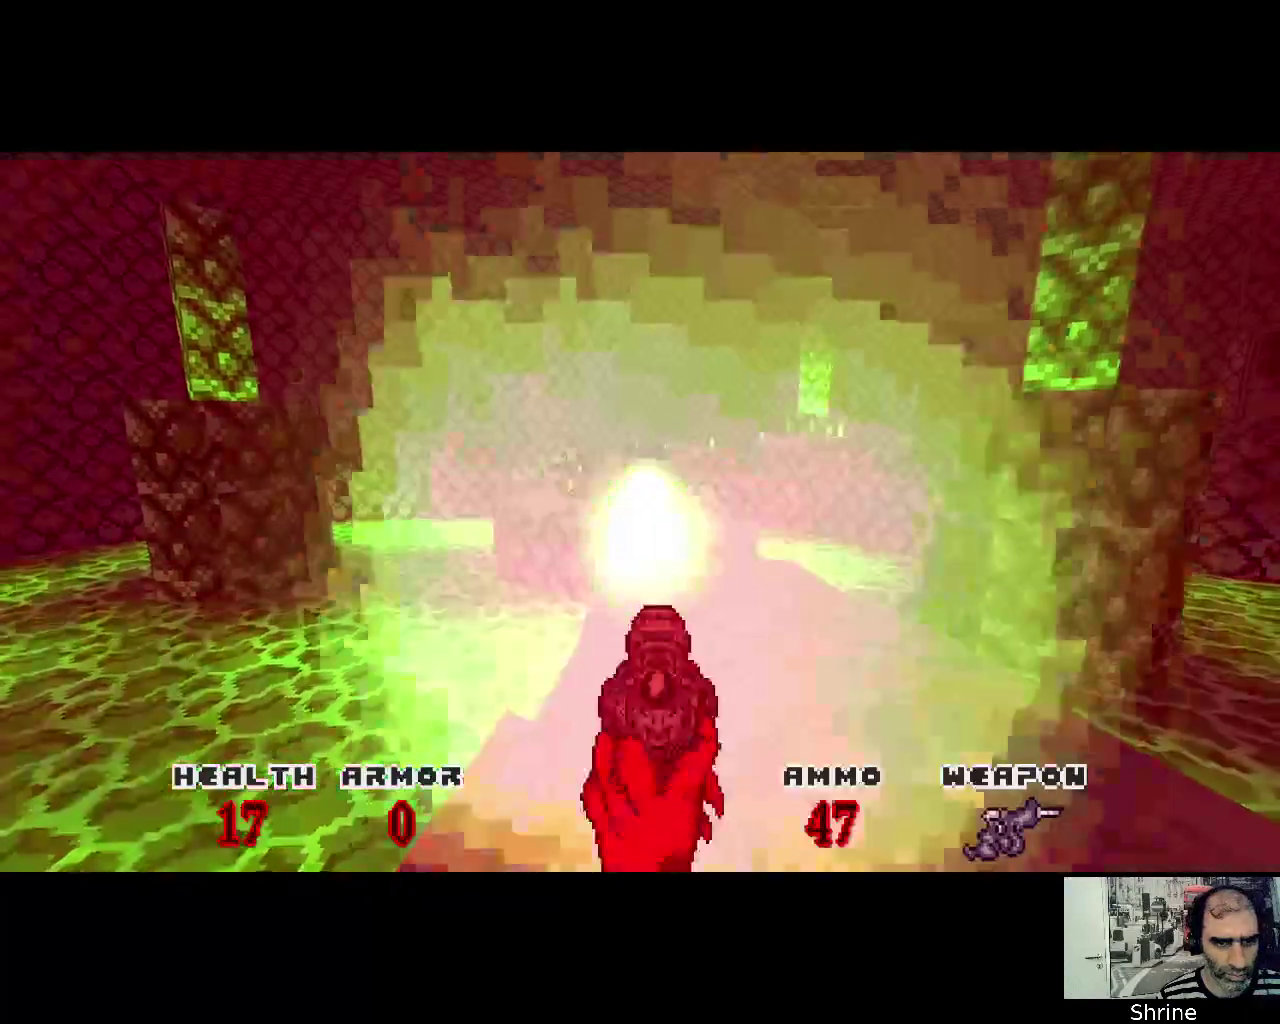
{"action": "left_click", "coordinate": [640, 512]}
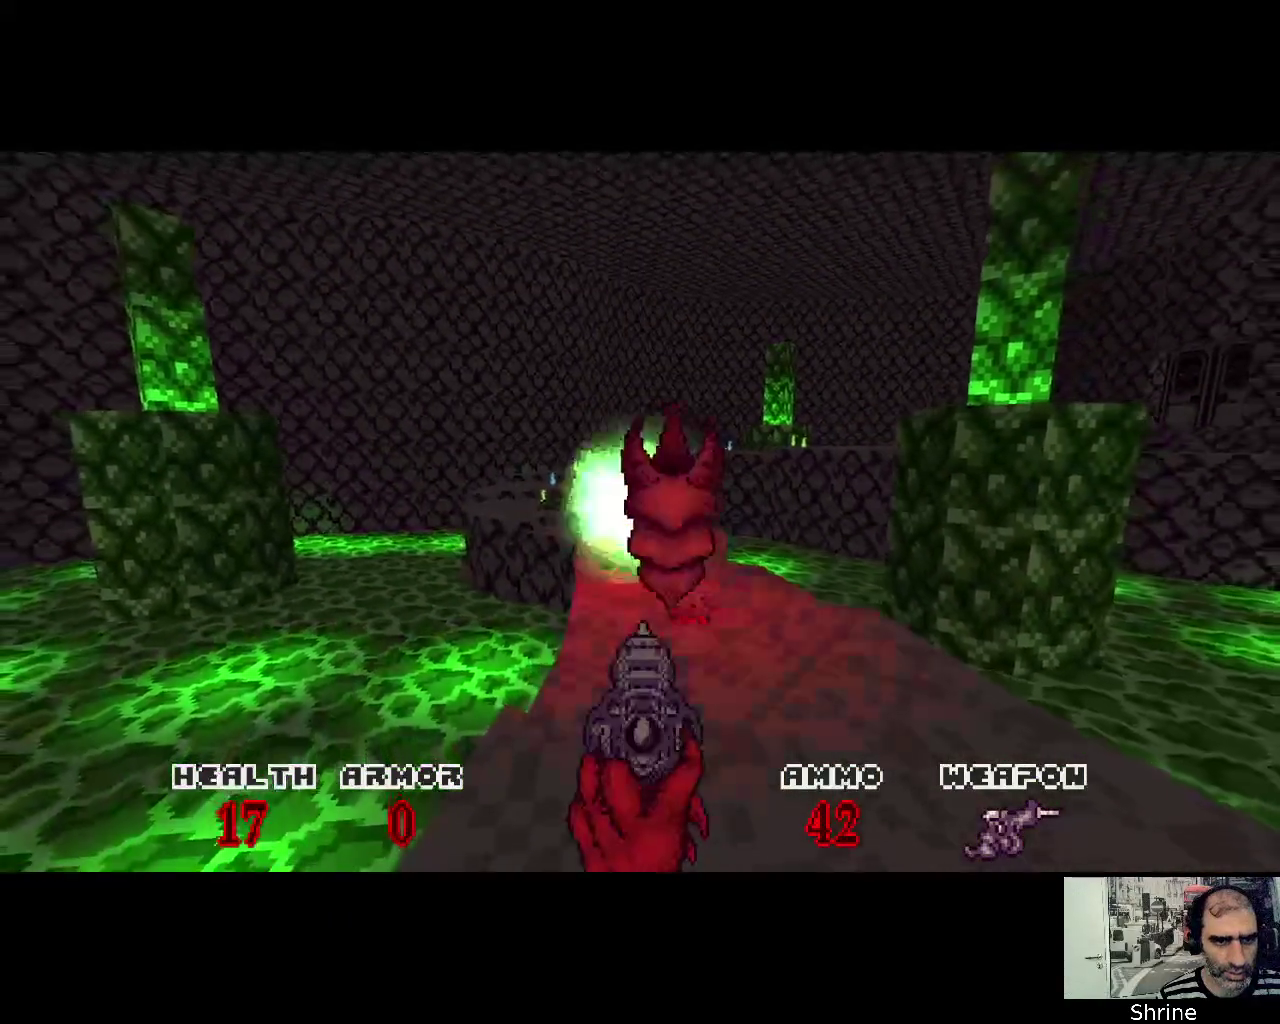
Destroy the red enemy and move on collecting souls to health 28, armor 10
{"action": "left_click", "coordinate": [640, 512]}
{"action": "left_click", "coordinate": [640, 512]}
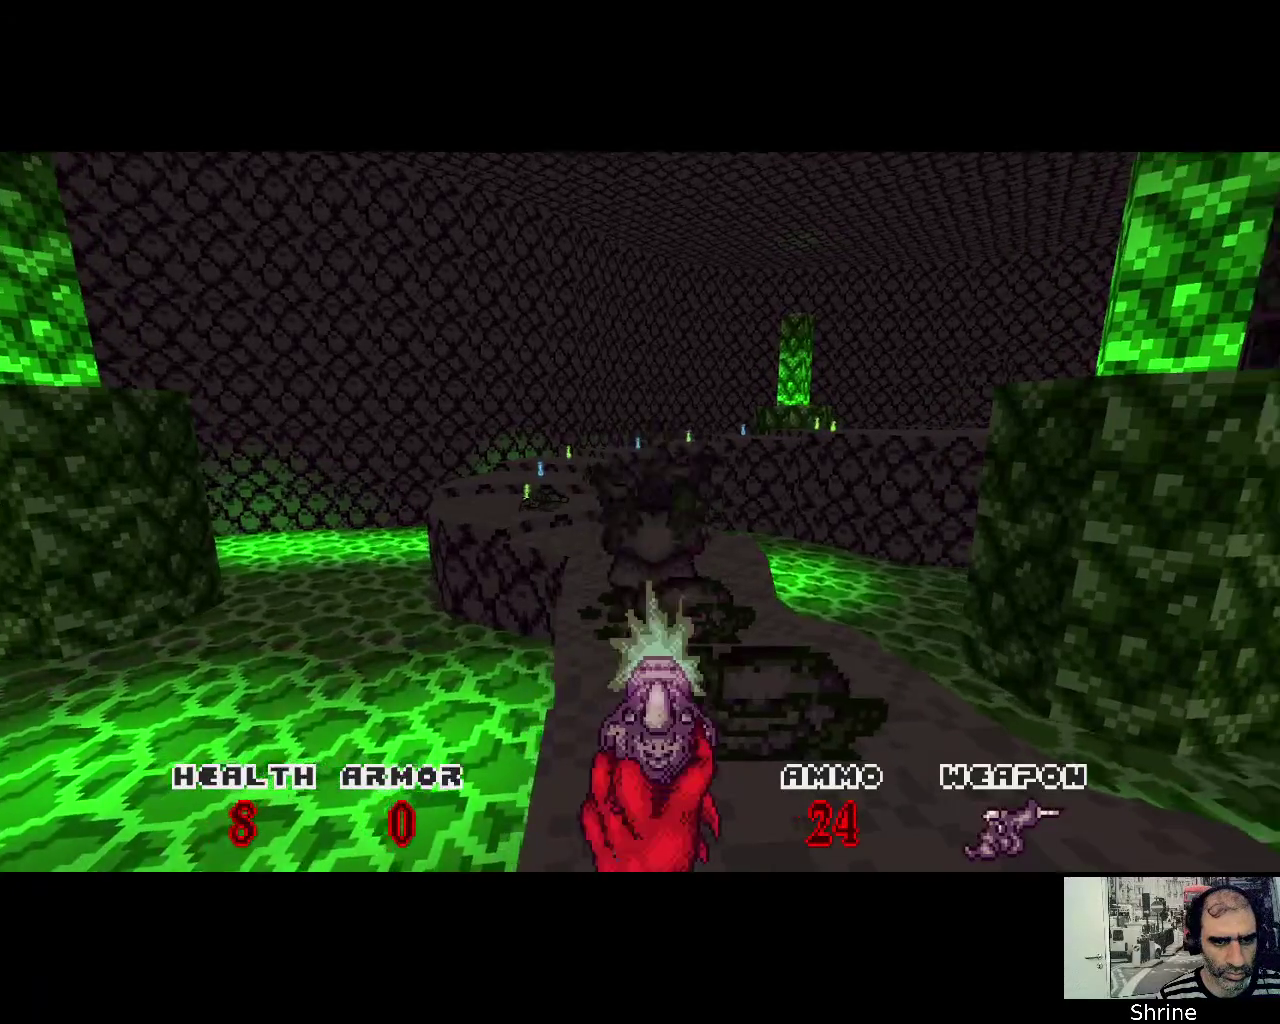
{"action": "left_click", "coordinate": [640, 512]}
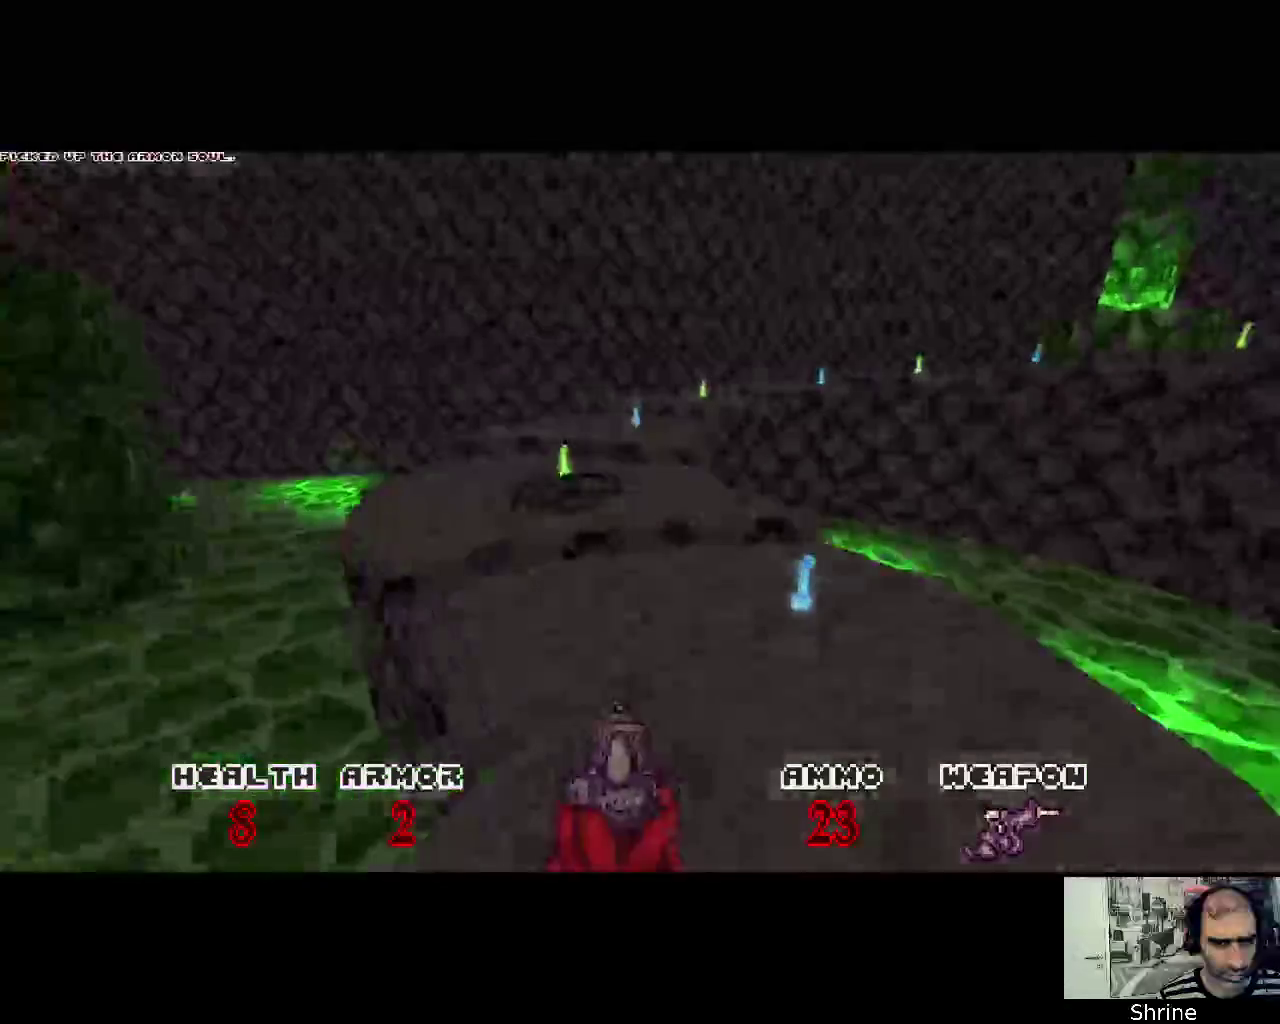
{"action": "key", "text": "w"}
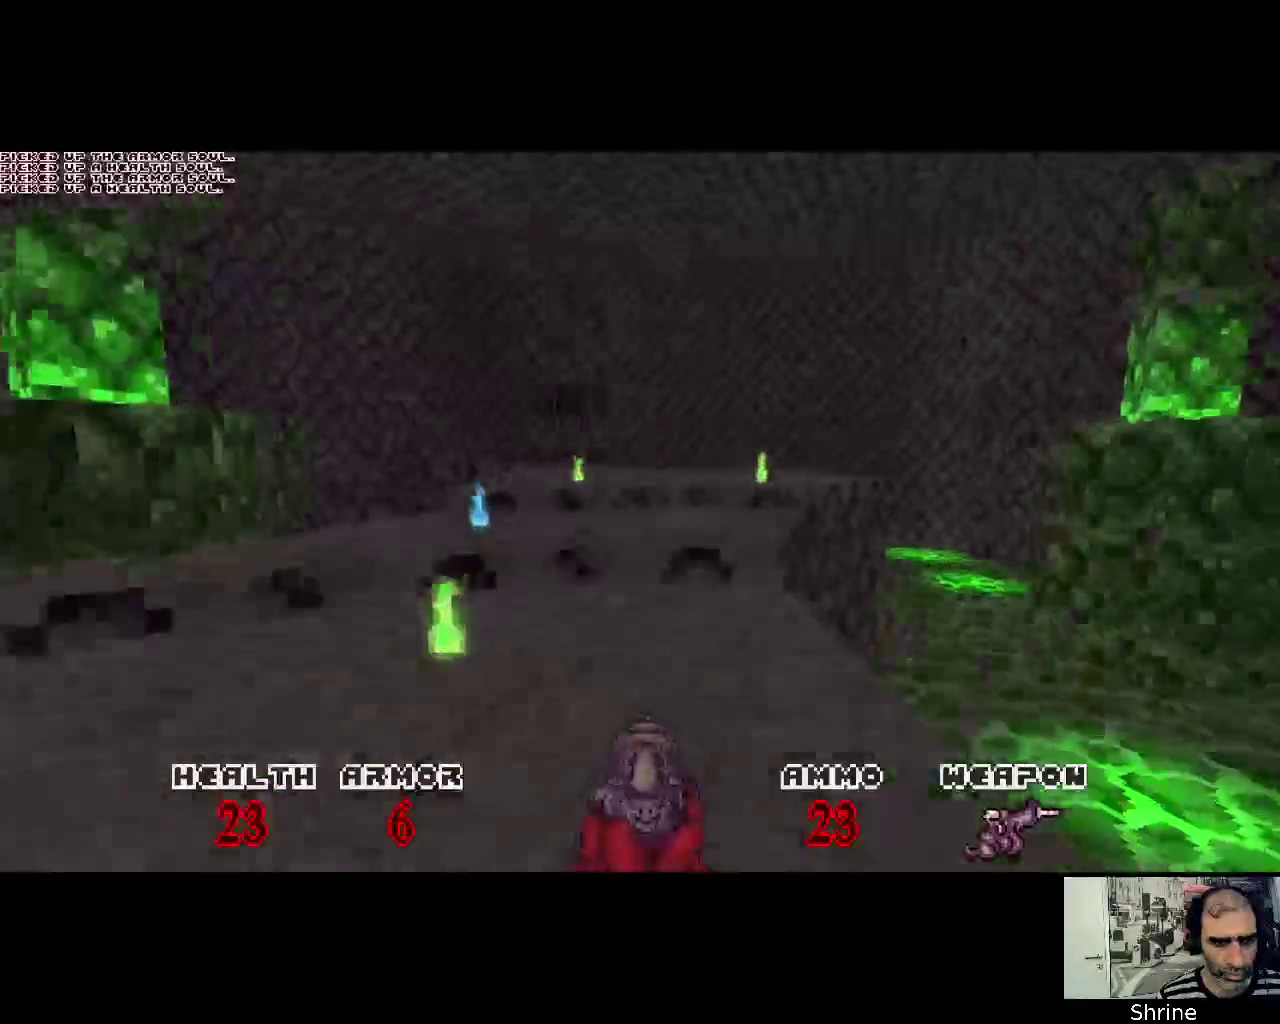
{"action": "key", "text": "w"}
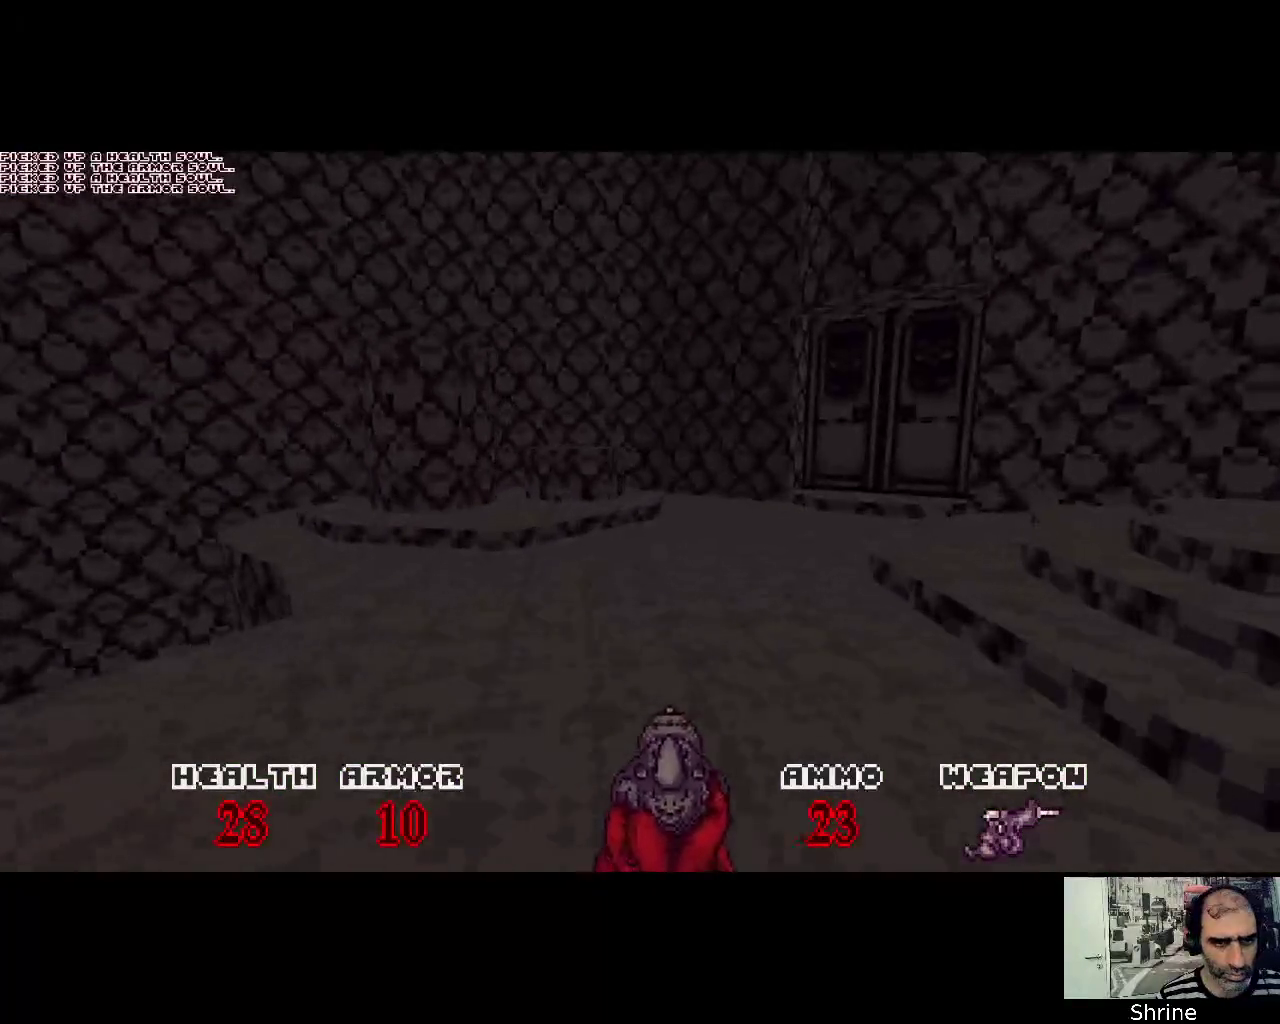
Open the double doors and shoot at the figures at the far end of the hall
{"action": "key", "text": "w"}
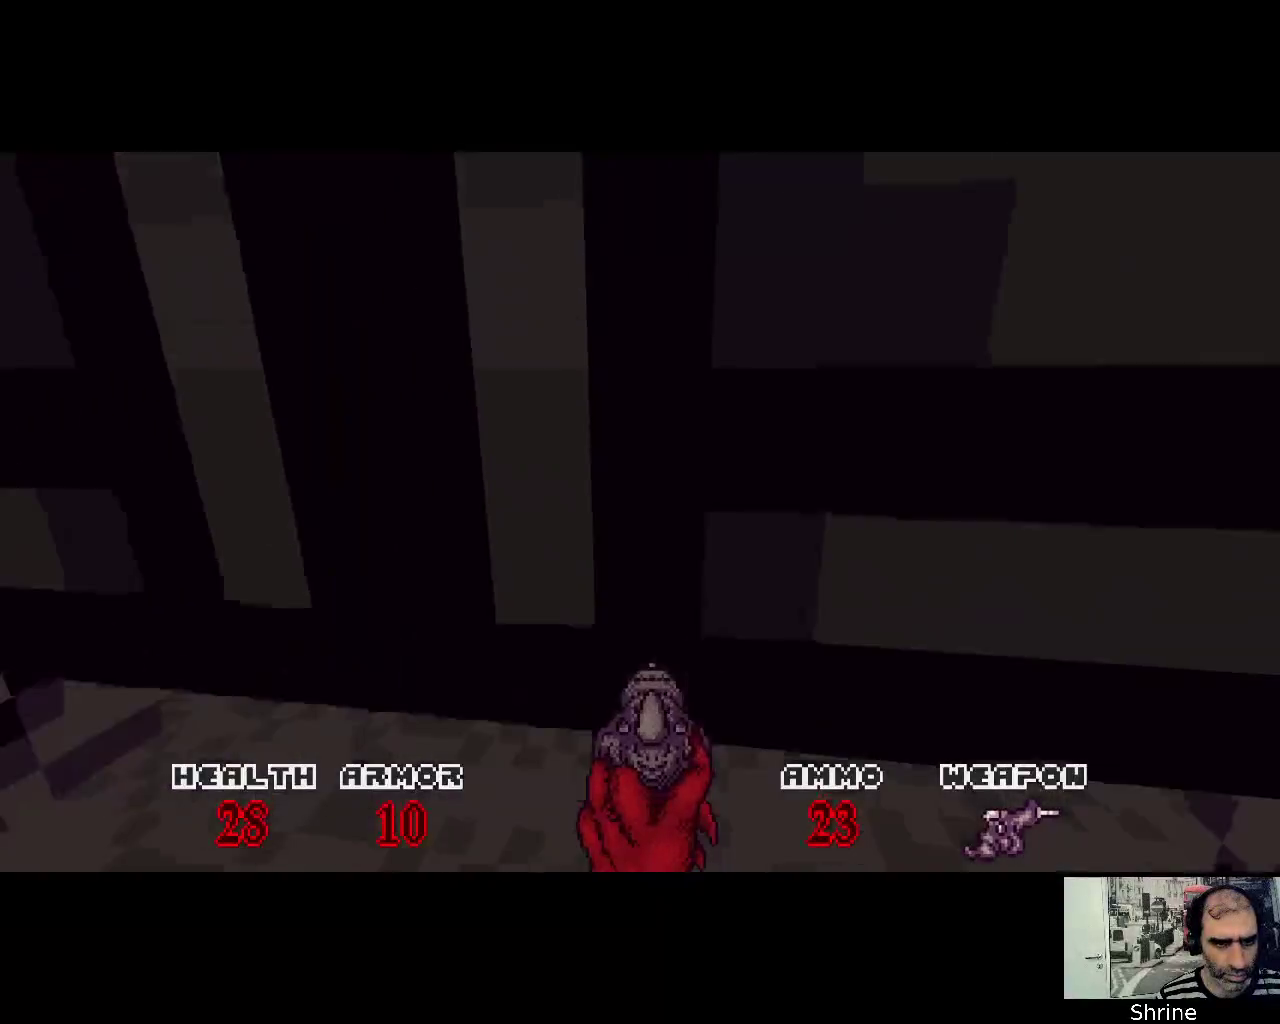
{"action": "key", "text": "e"}
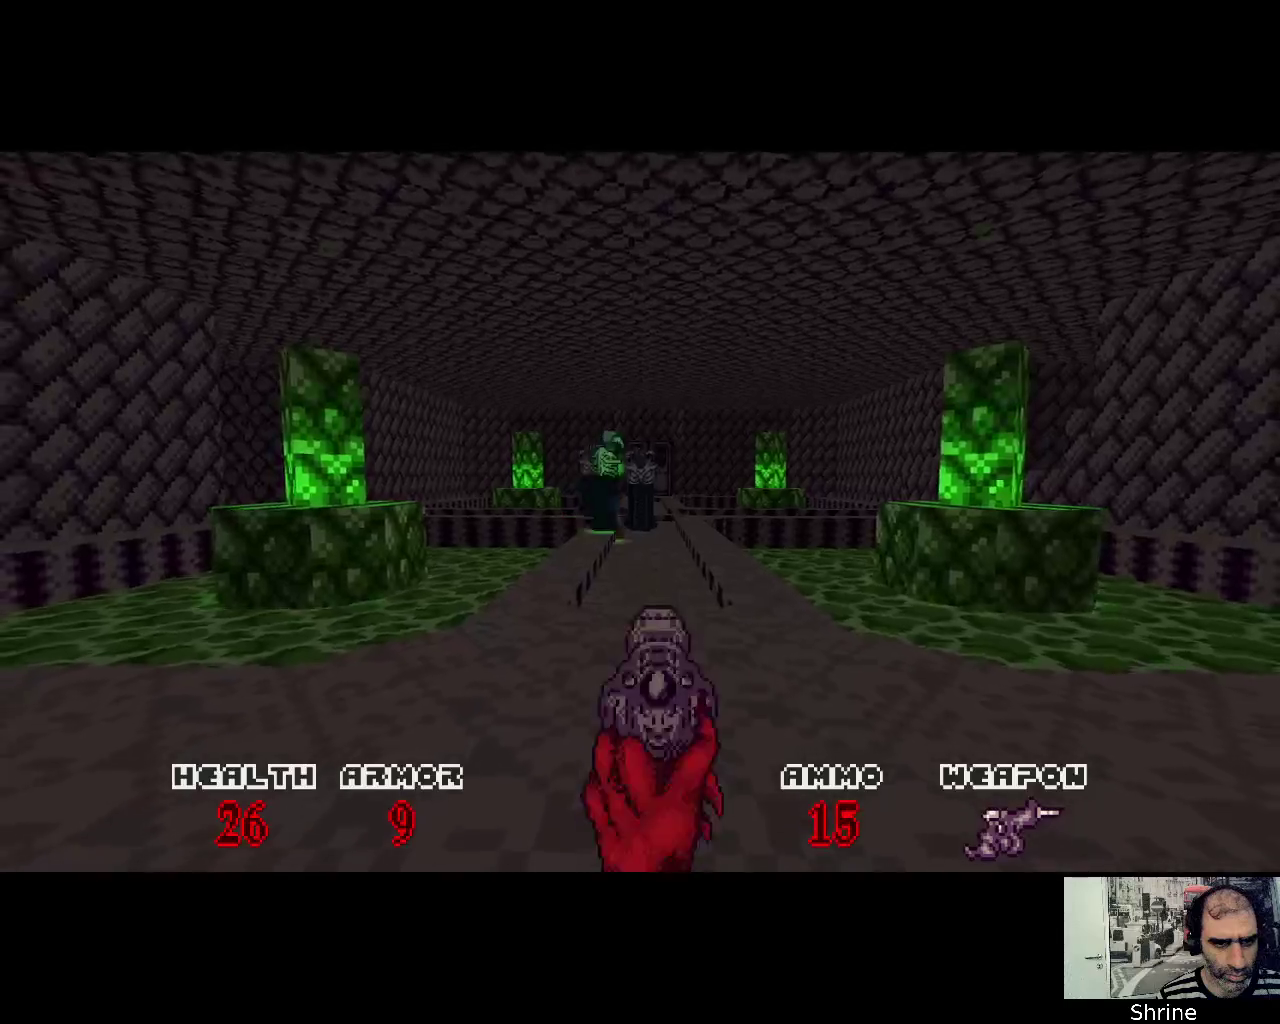
{"action": "left_click", "coordinate": [640, 512]}
{"action": "left_click", "coordinate": [640, 512]}
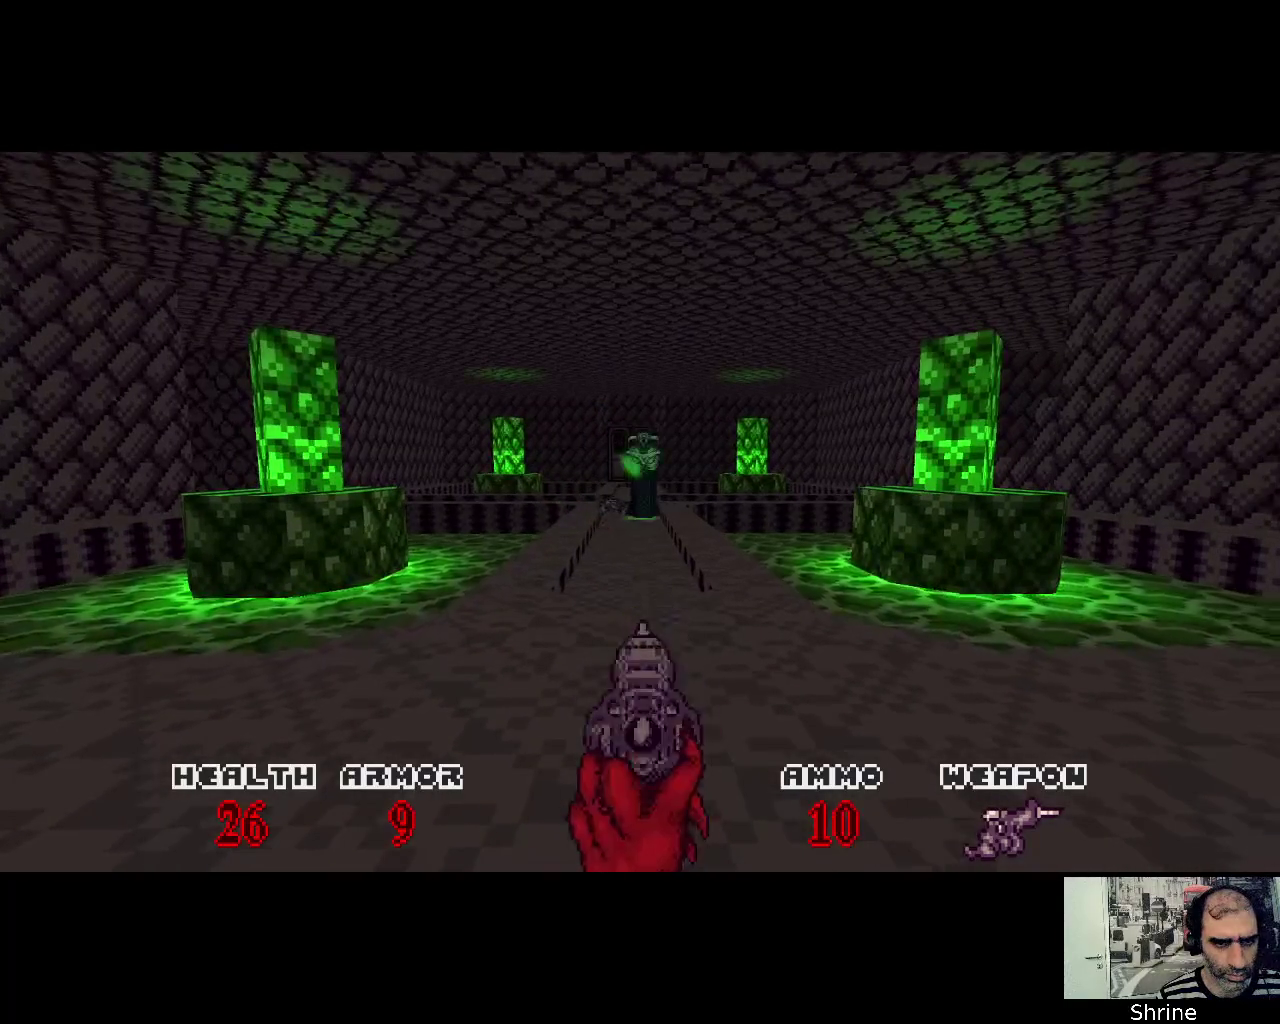
{"action": "left_click", "coordinate": [640, 512]}
Advance down the walkway firing at the far figure until ammo drops to 1
{"action": "key", "text": "w"}
{"action": "left_click", "coordinate": [640, 512]}
{"action": "left_click", "coordinate": [640, 512]}
{"action": "left_click", "coordinate": [640, 512]}
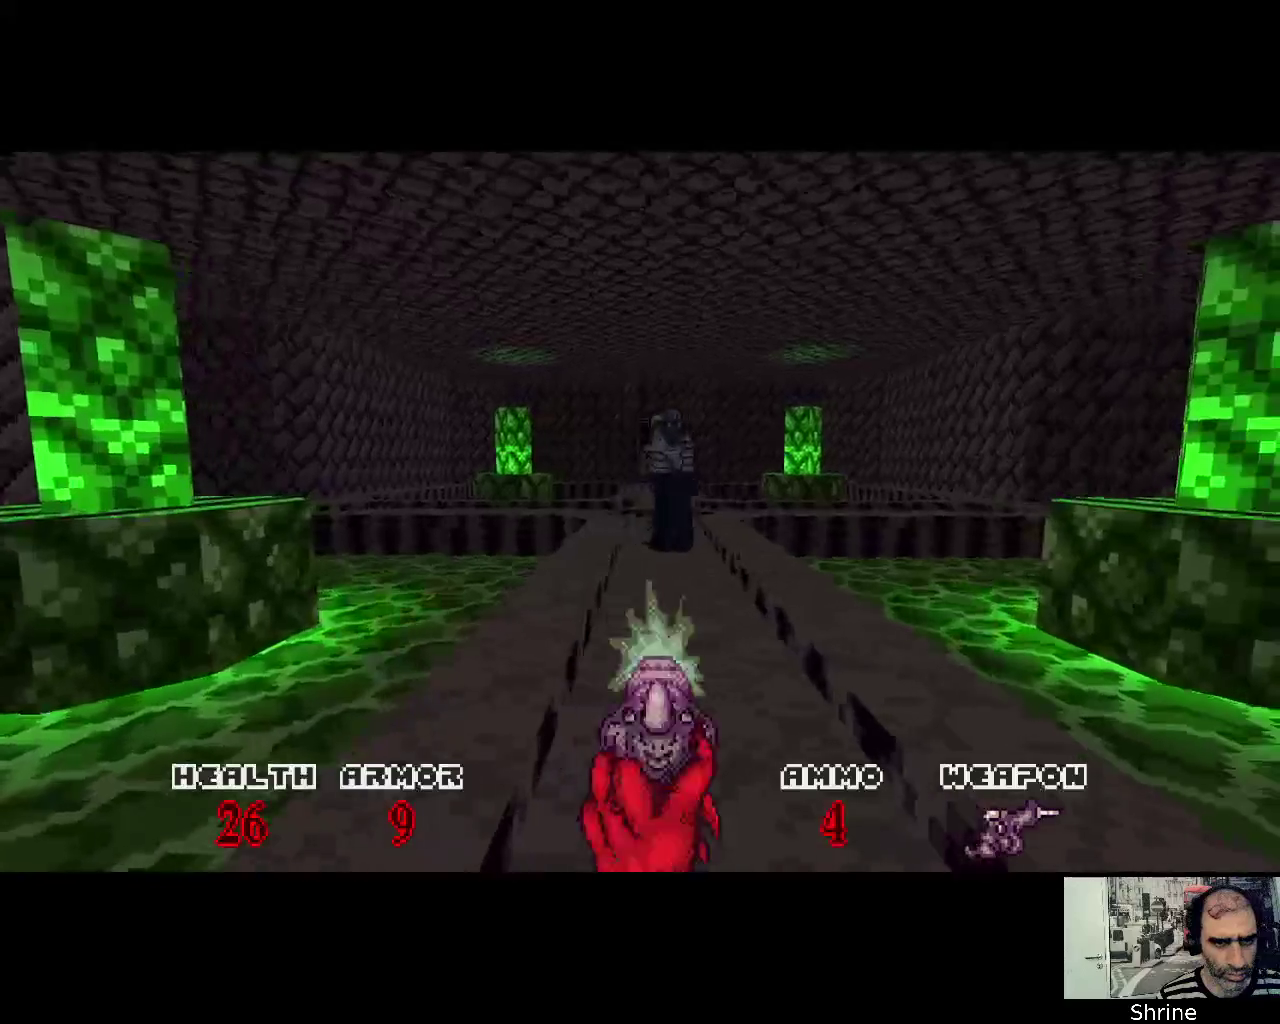
{"action": "left_click", "coordinate": [640, 512]}
{"action": "left_click", "coordinate": [640, 512]}
{"action": "left_click", "coordinate": [640, 512]}
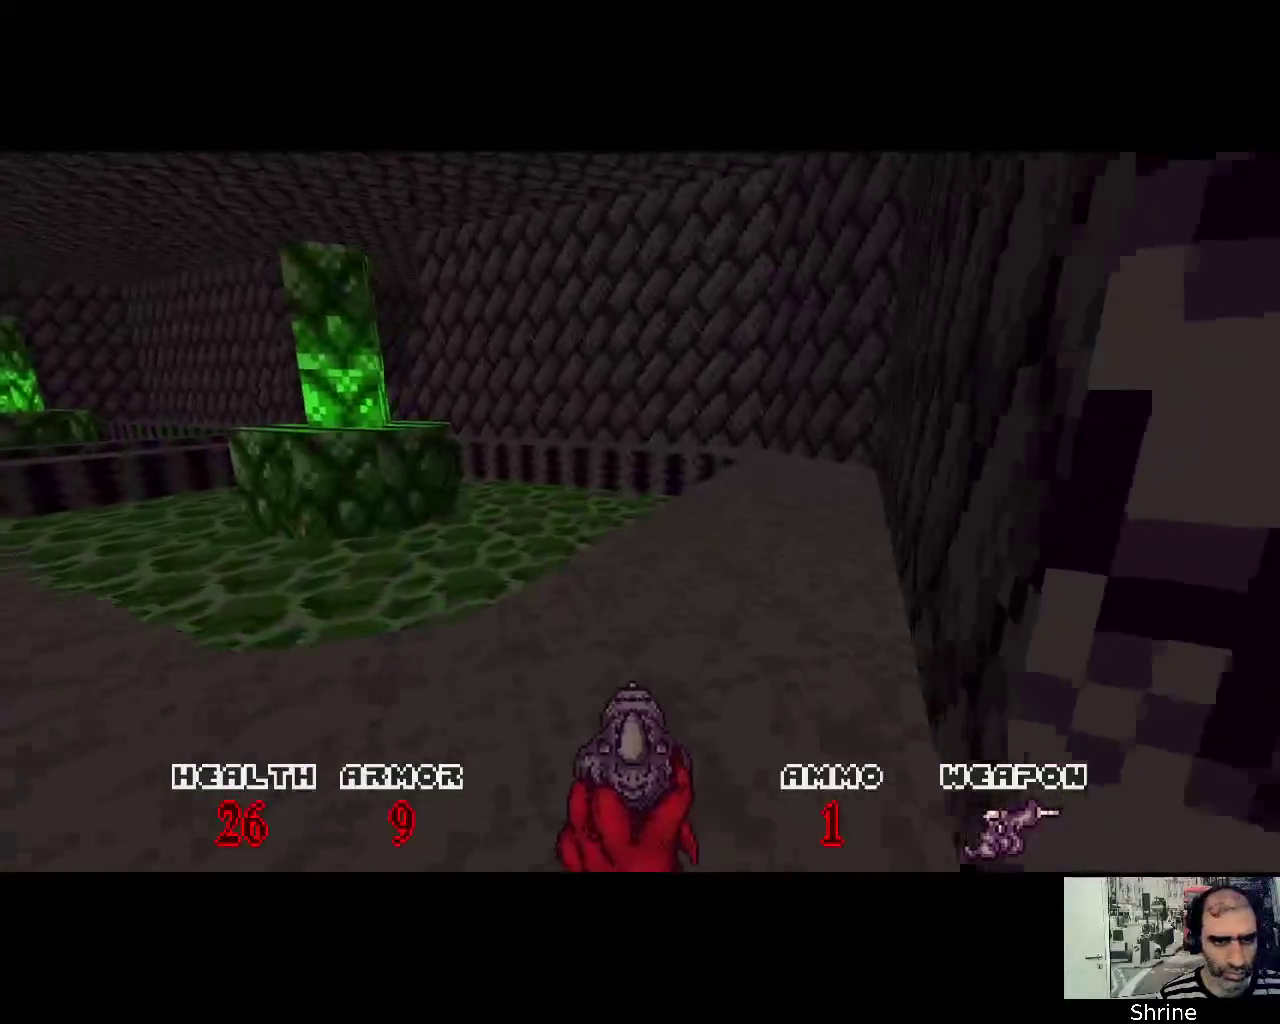
{"action": "key", "text": "w"}
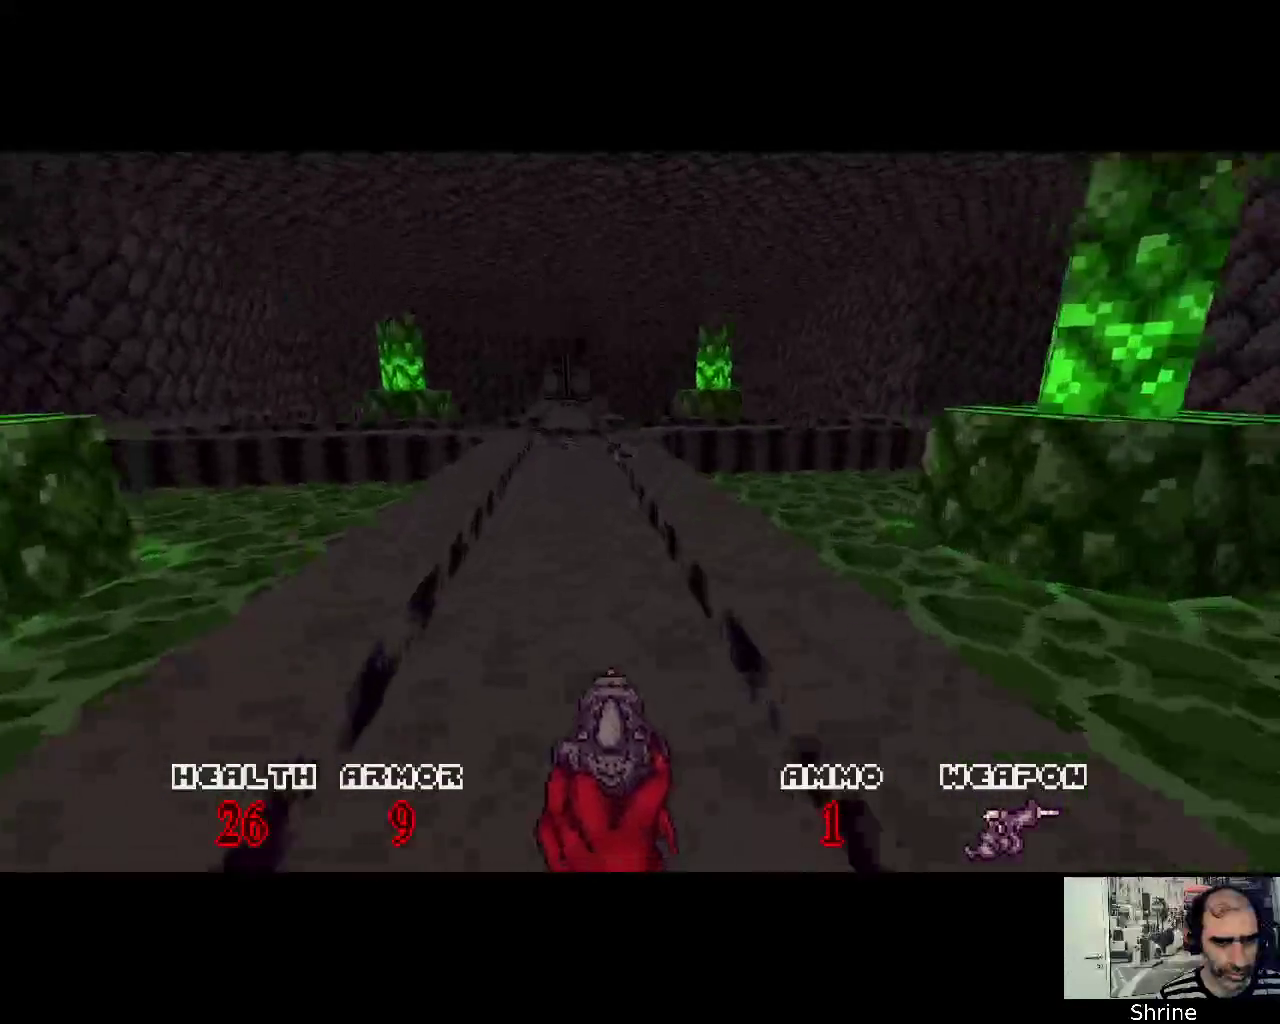
{"action": "key", "text": "w"}
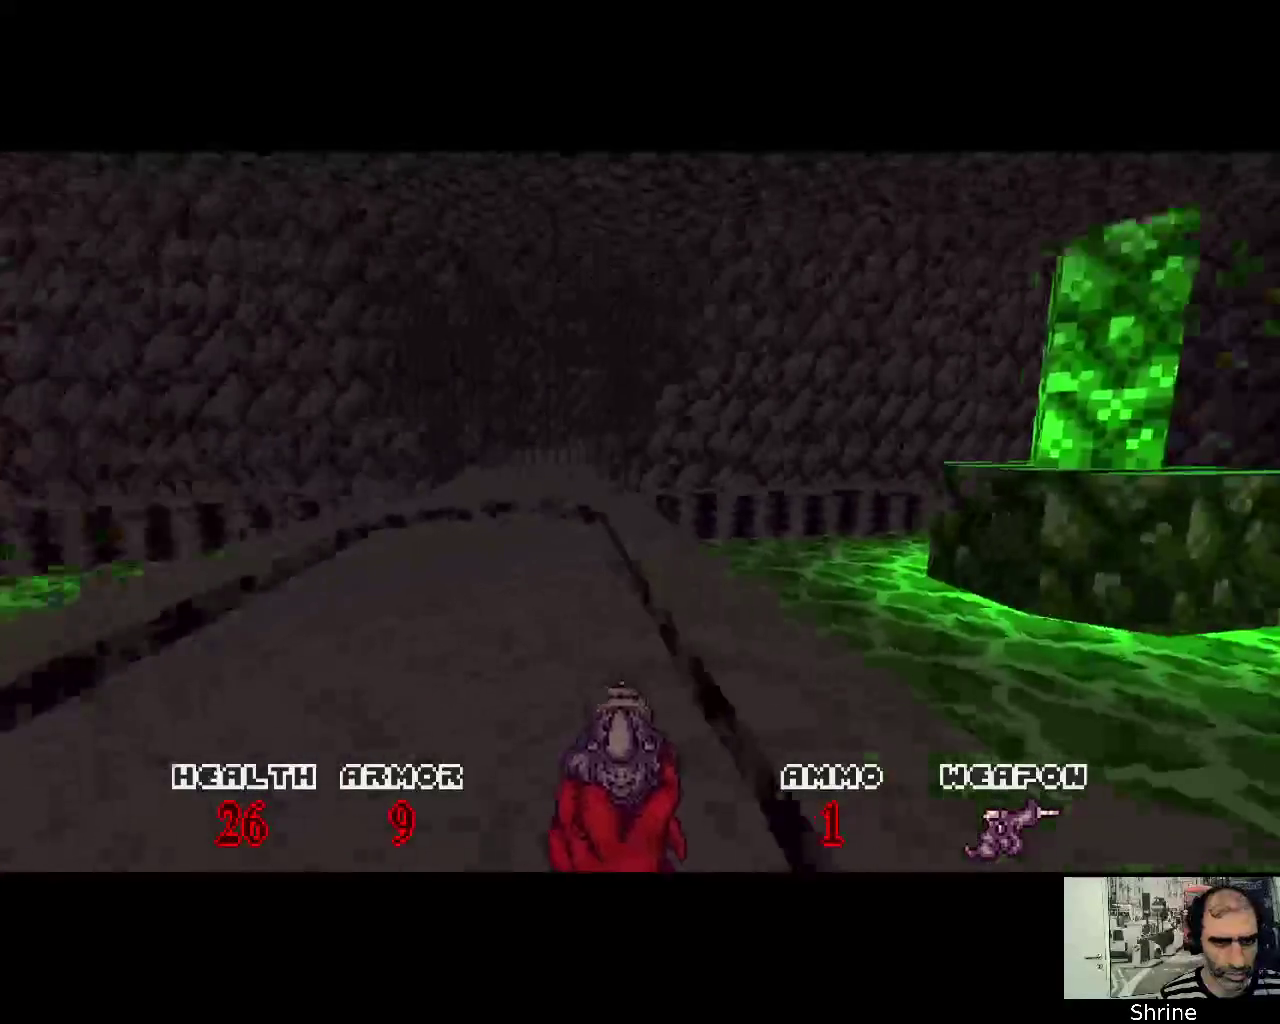
{"action": "left_click", "coordinate": [640, 512]}
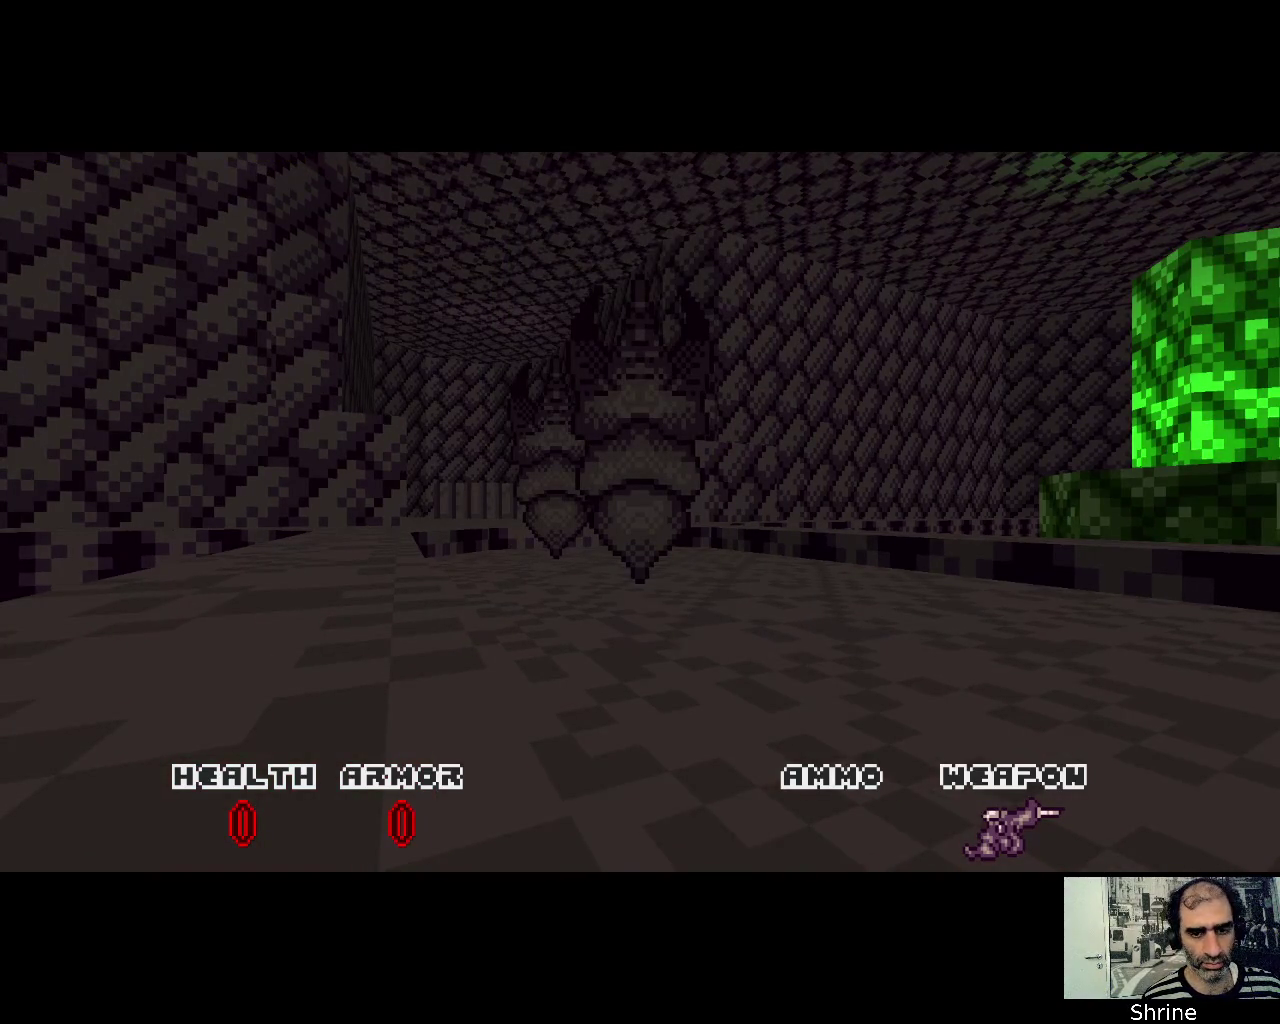
Respawn after dying, reopen the door, retake the Fang, and head for the acid pool
{"action": "key", "text": "space"}
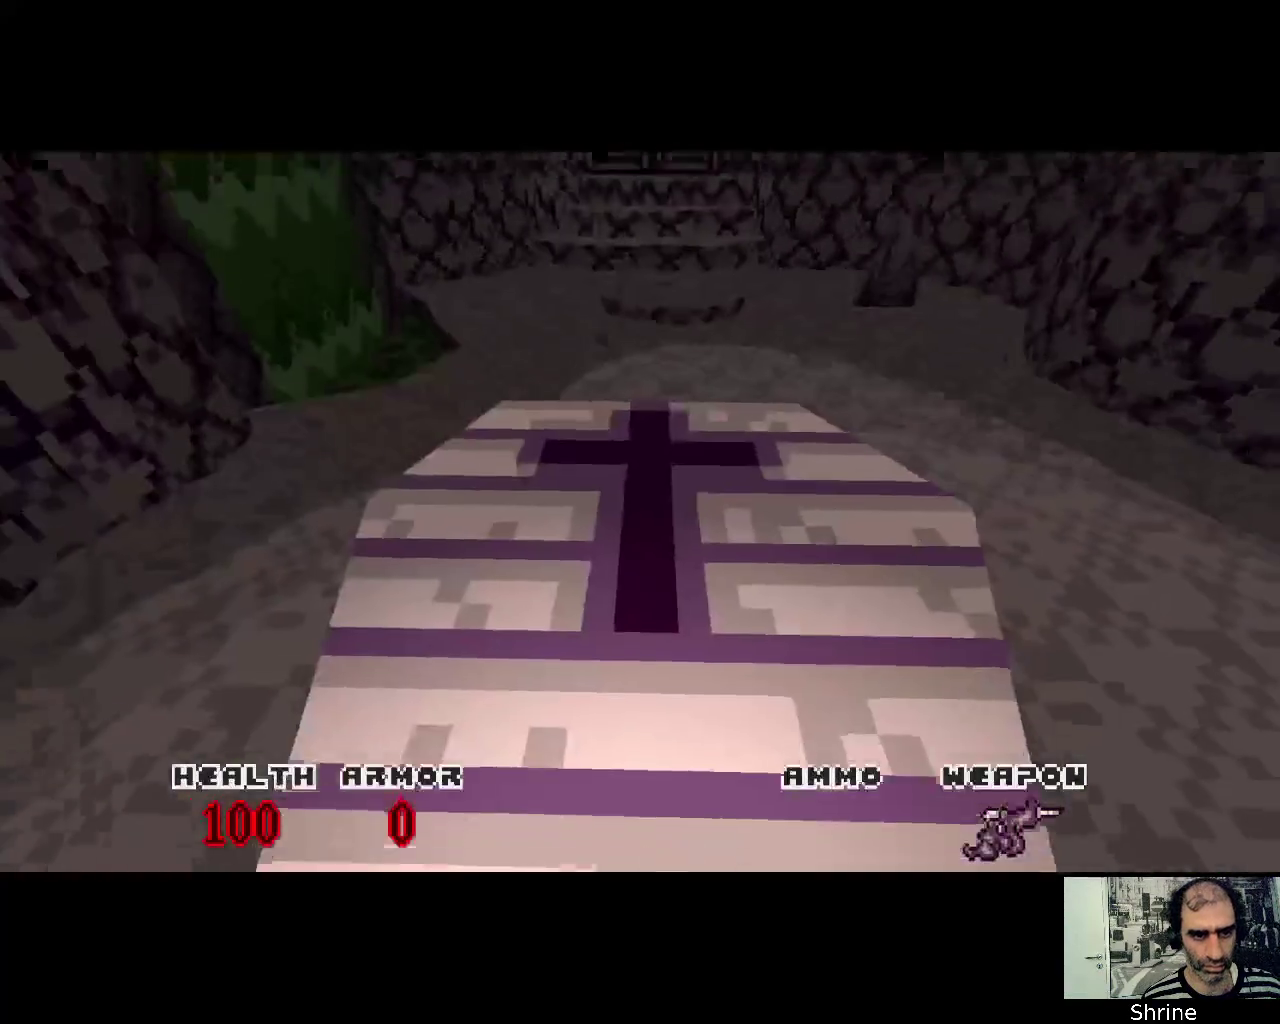
{"action": "key", "text": "w"}
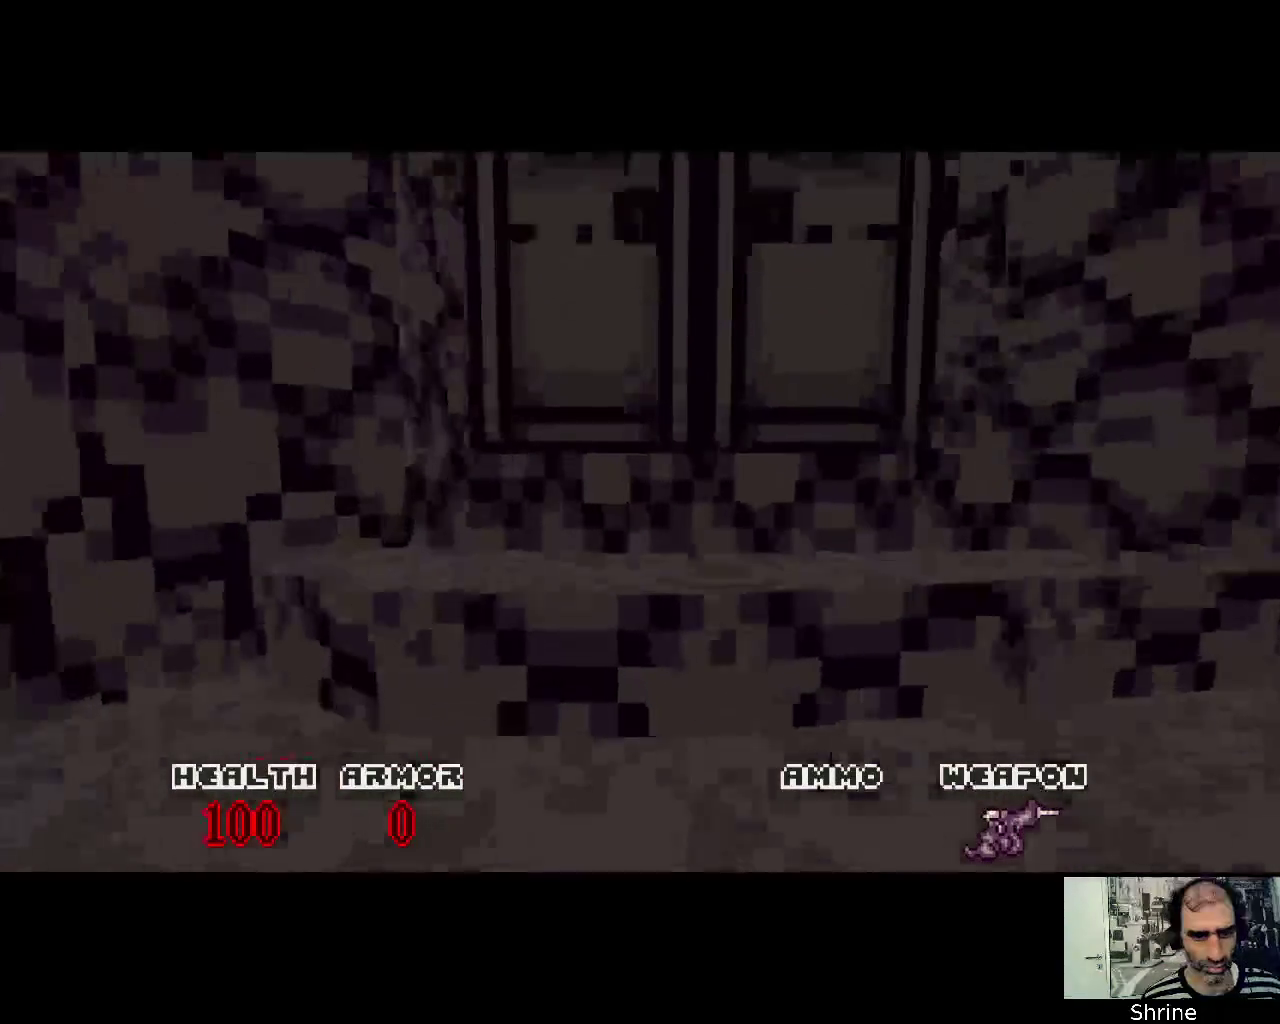
{"action": "key", "text": "space"}
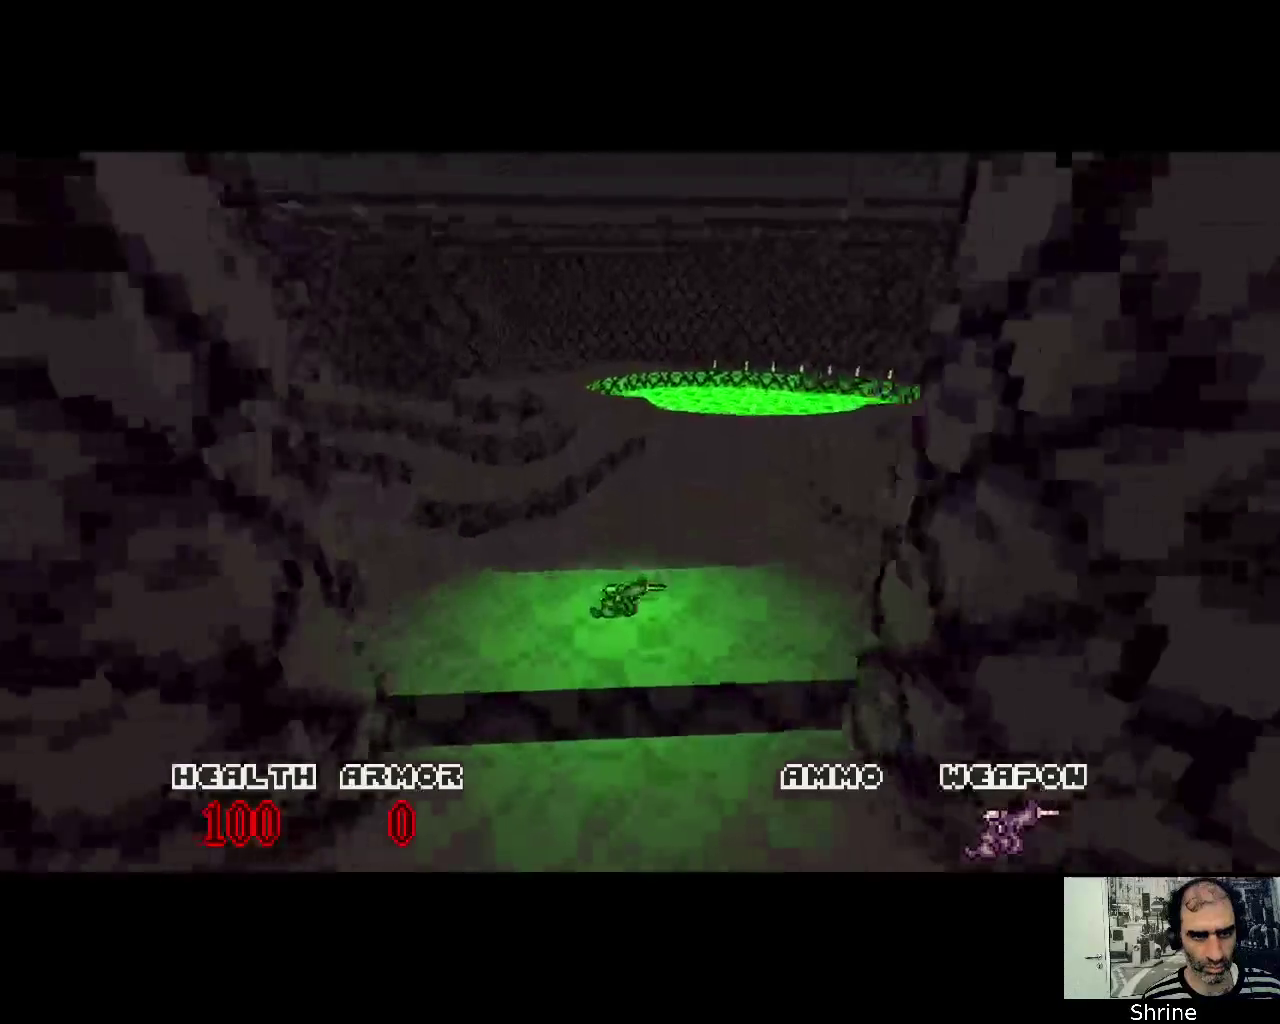
{"action": "key", "text": "w"}
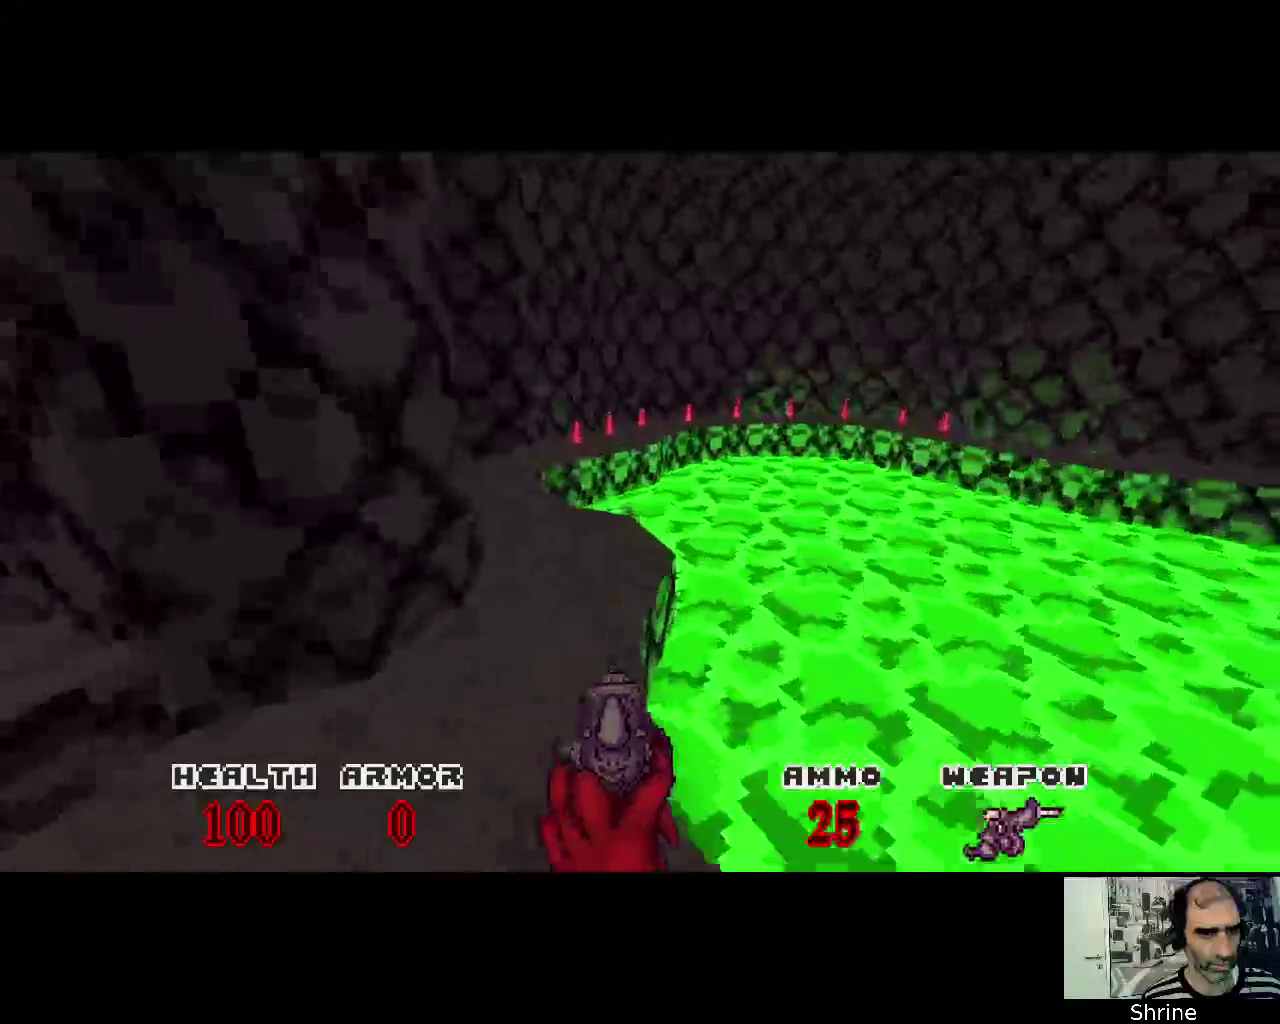
Collect ammo souls beside the acid pool and shoot into the stone corridor
{"action": "key", "text": "w"}
{"action": "key", "text": "w"}
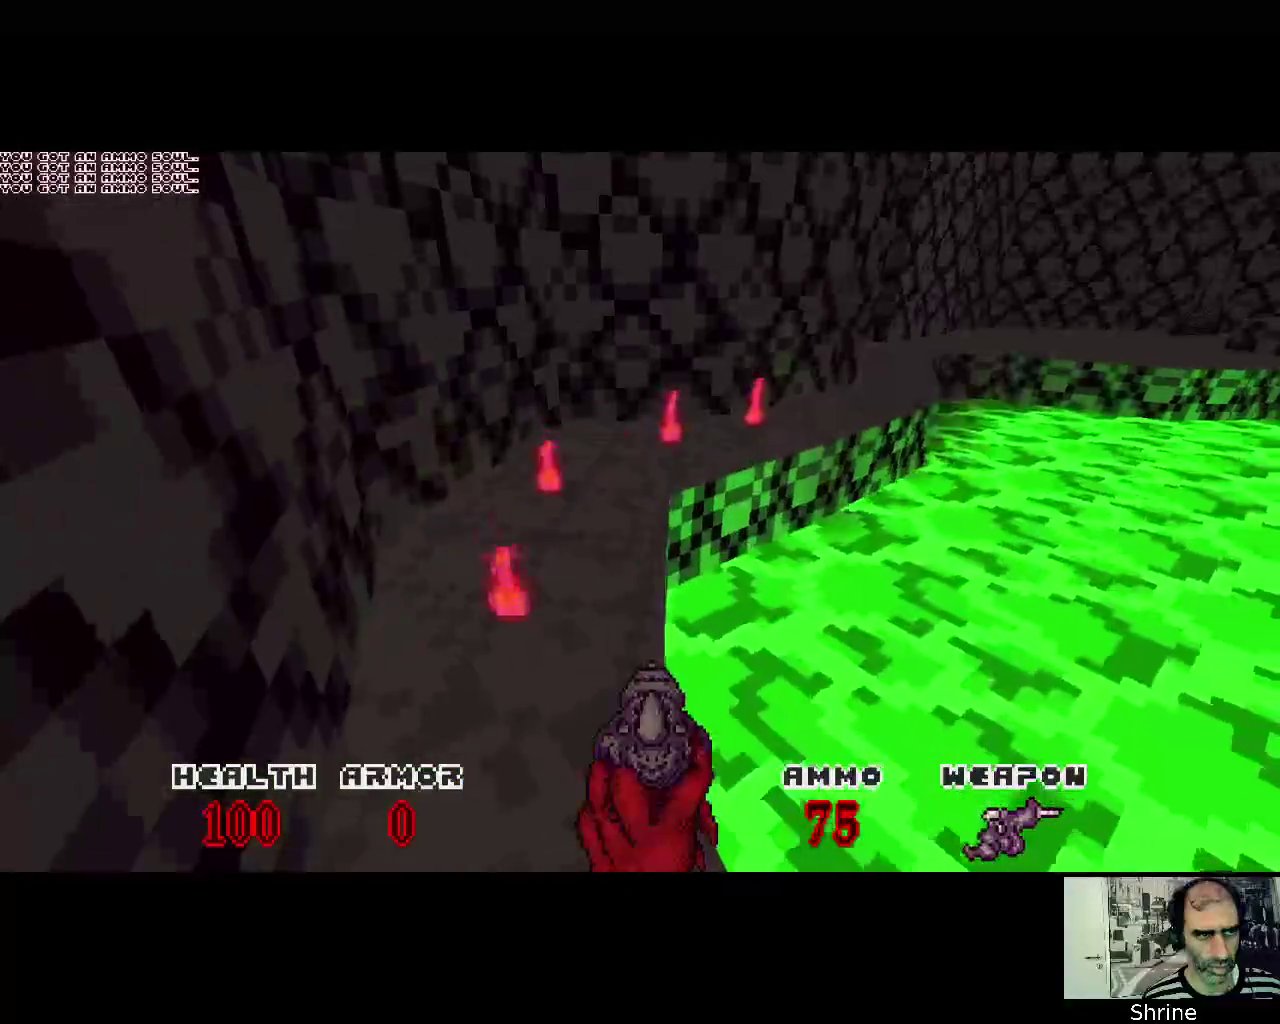
{"action": "key", "text": "w"}
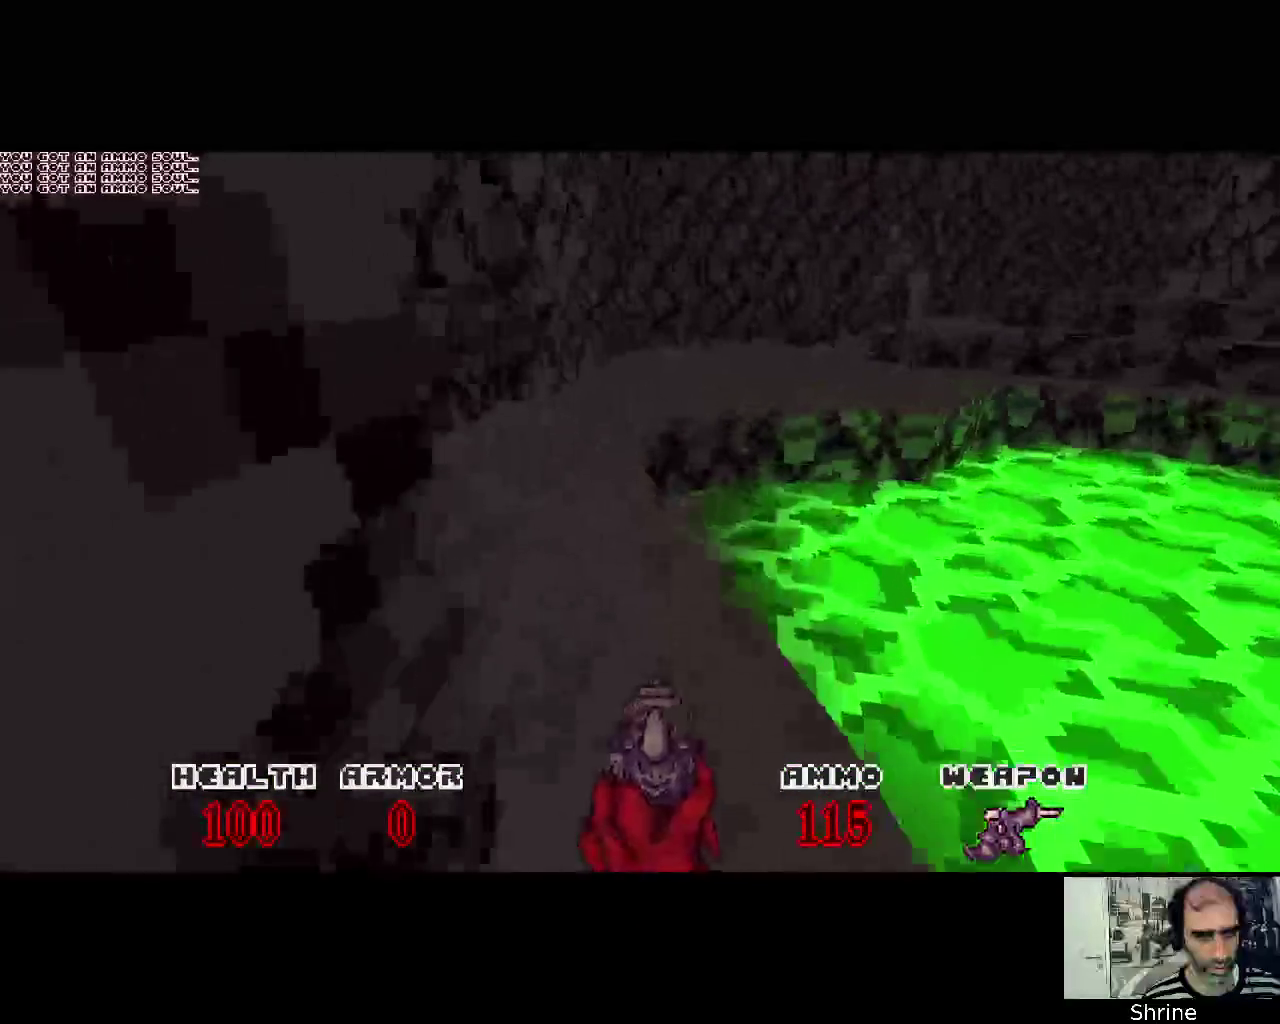
{"action": "left_click", "coordinate": [640, 512]}
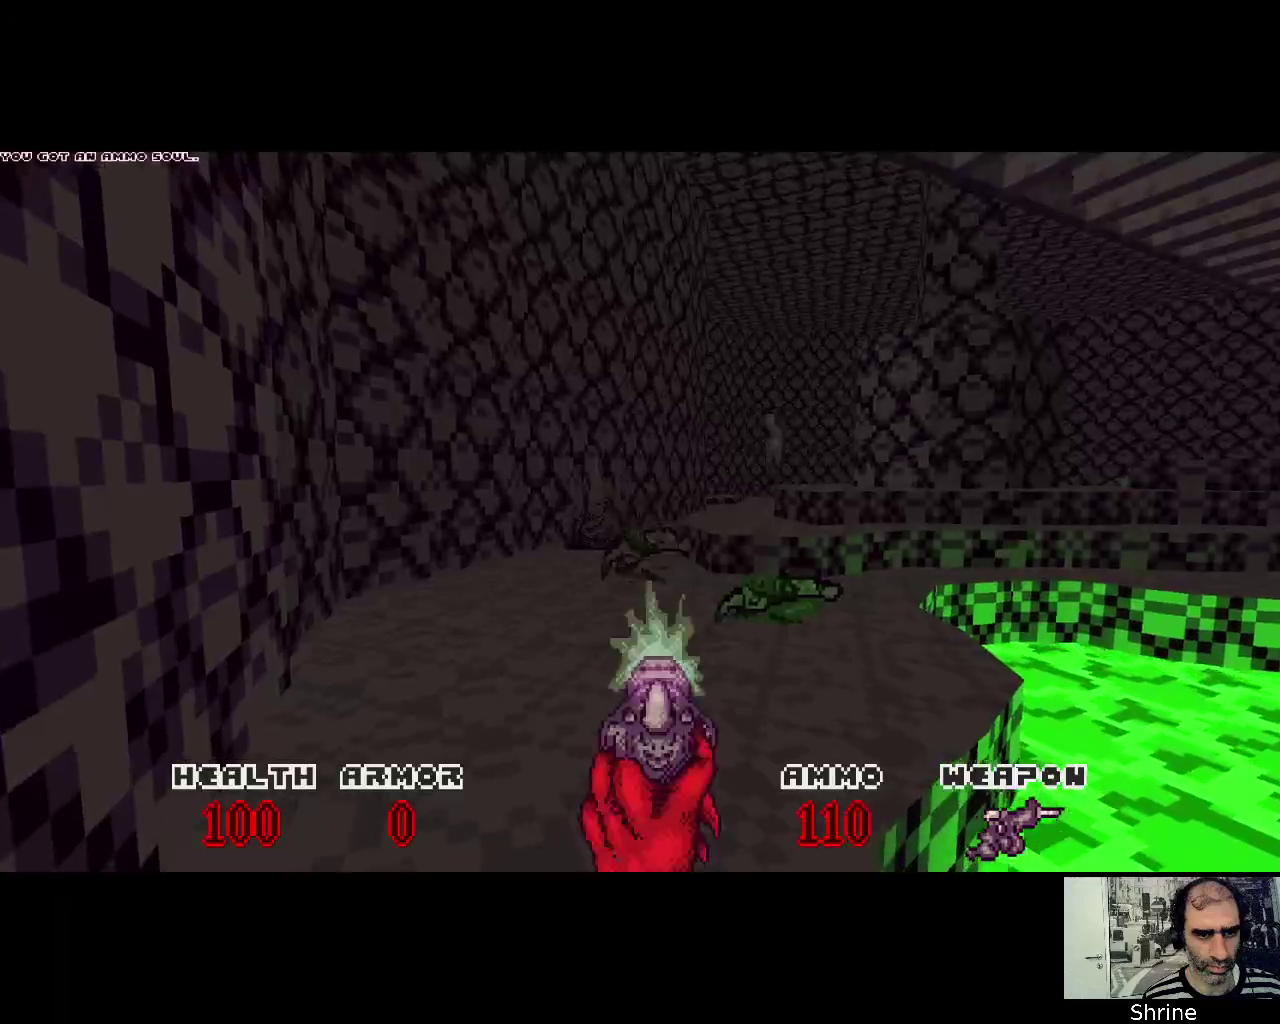
{"action": "left_click", "coordinate": [640, 512]}
{"action": "left_click", "coordinate": [640, 512]}
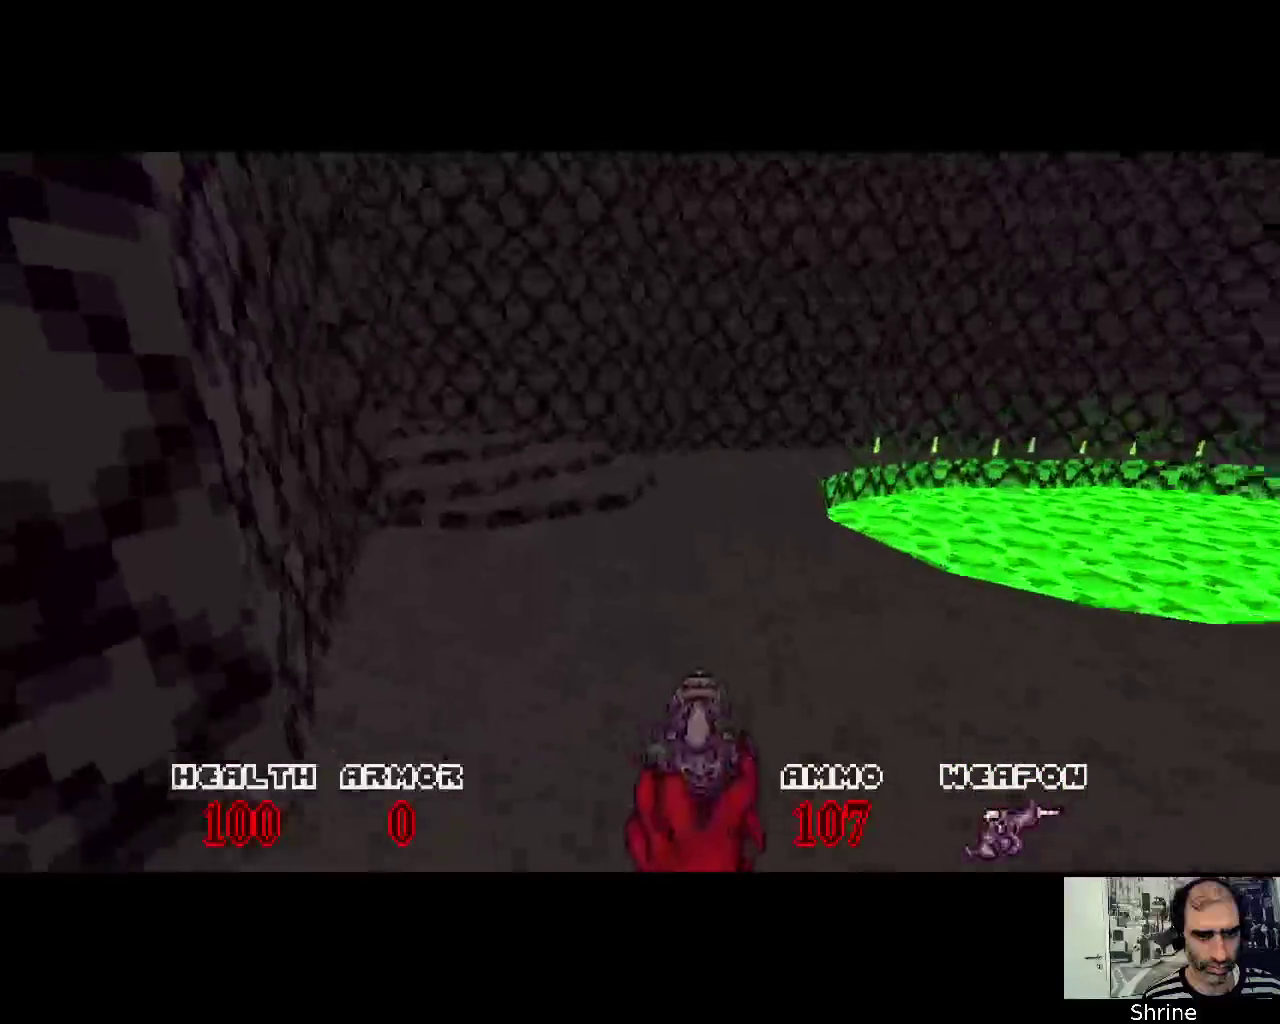
Gather armor souls along the slime walkway and sweep fire across the room ahead
{"action": "key", "text": "w"}
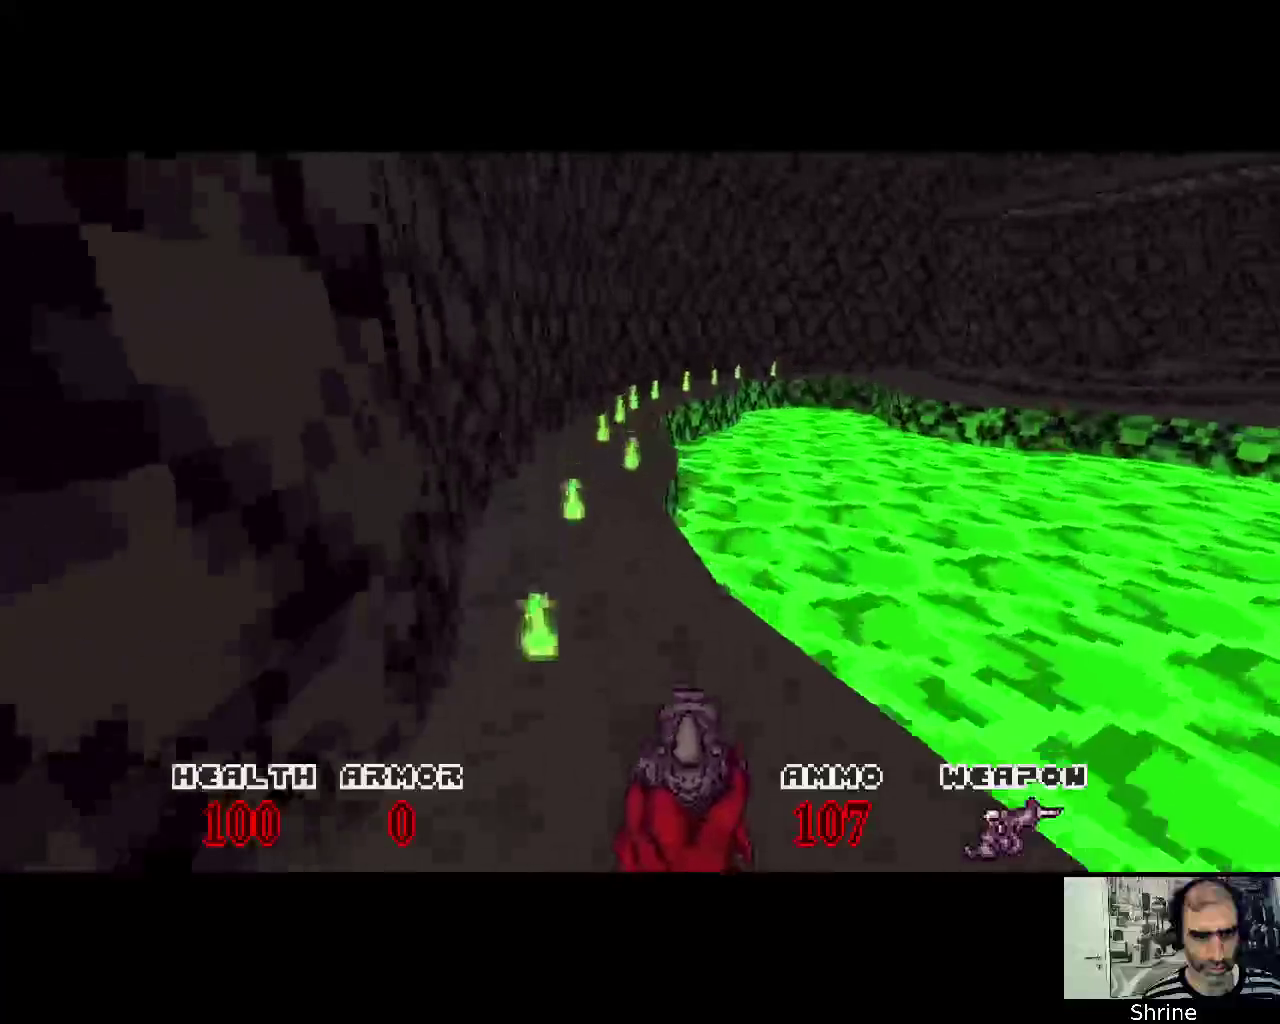
{"action": "key", "text": "Up"}
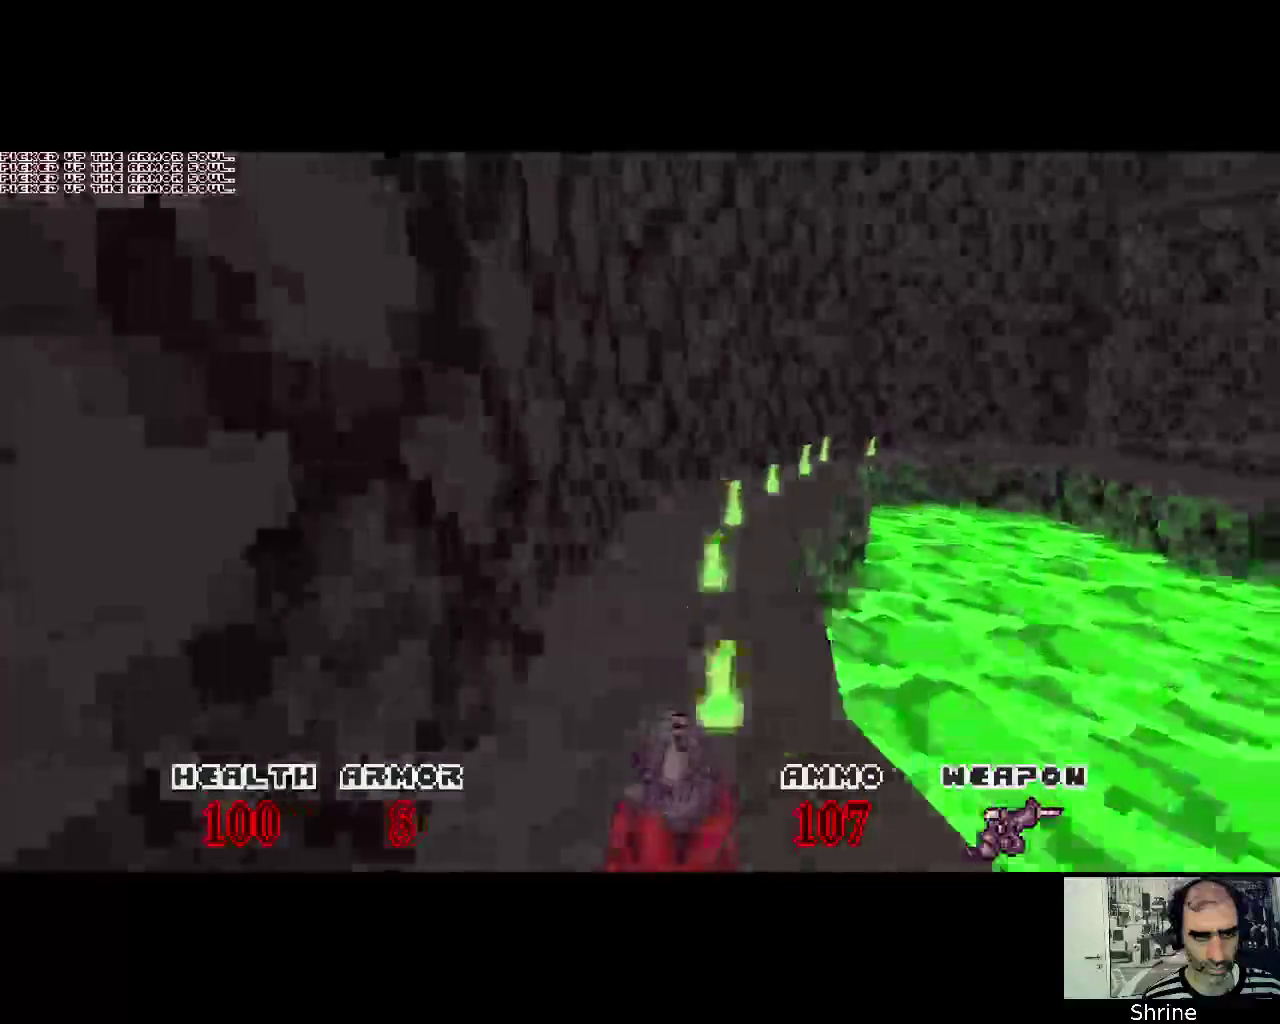
{"action": "key", "text": "Up"}
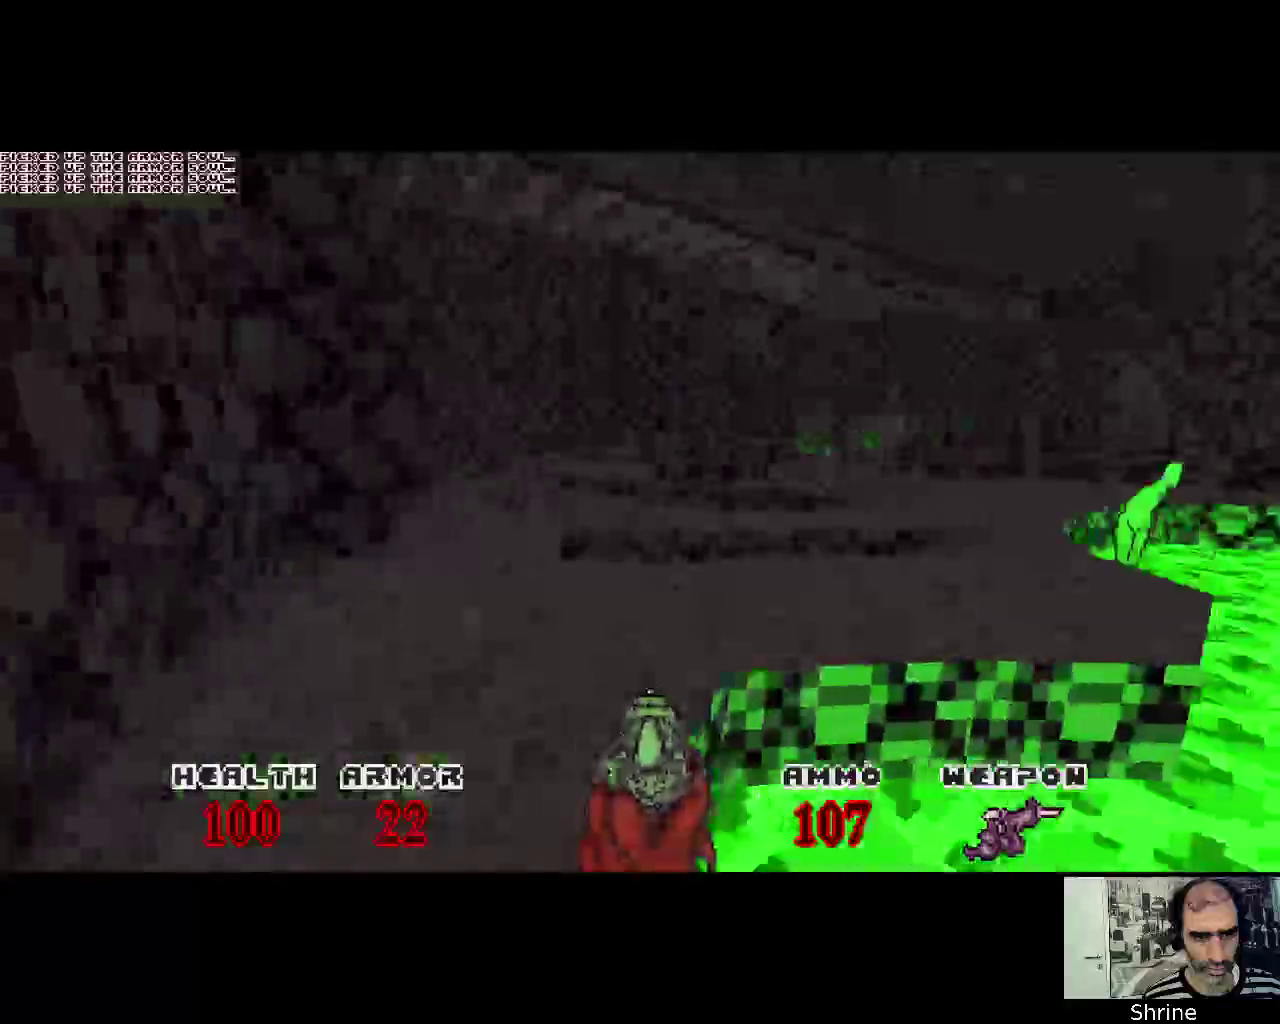
{"action": "key", "text": "Left"}
{"action": "key", "text": "ctrl"}
{"action": "key", "text": "Left"}
{"action": "key", "text": "ctrl"}
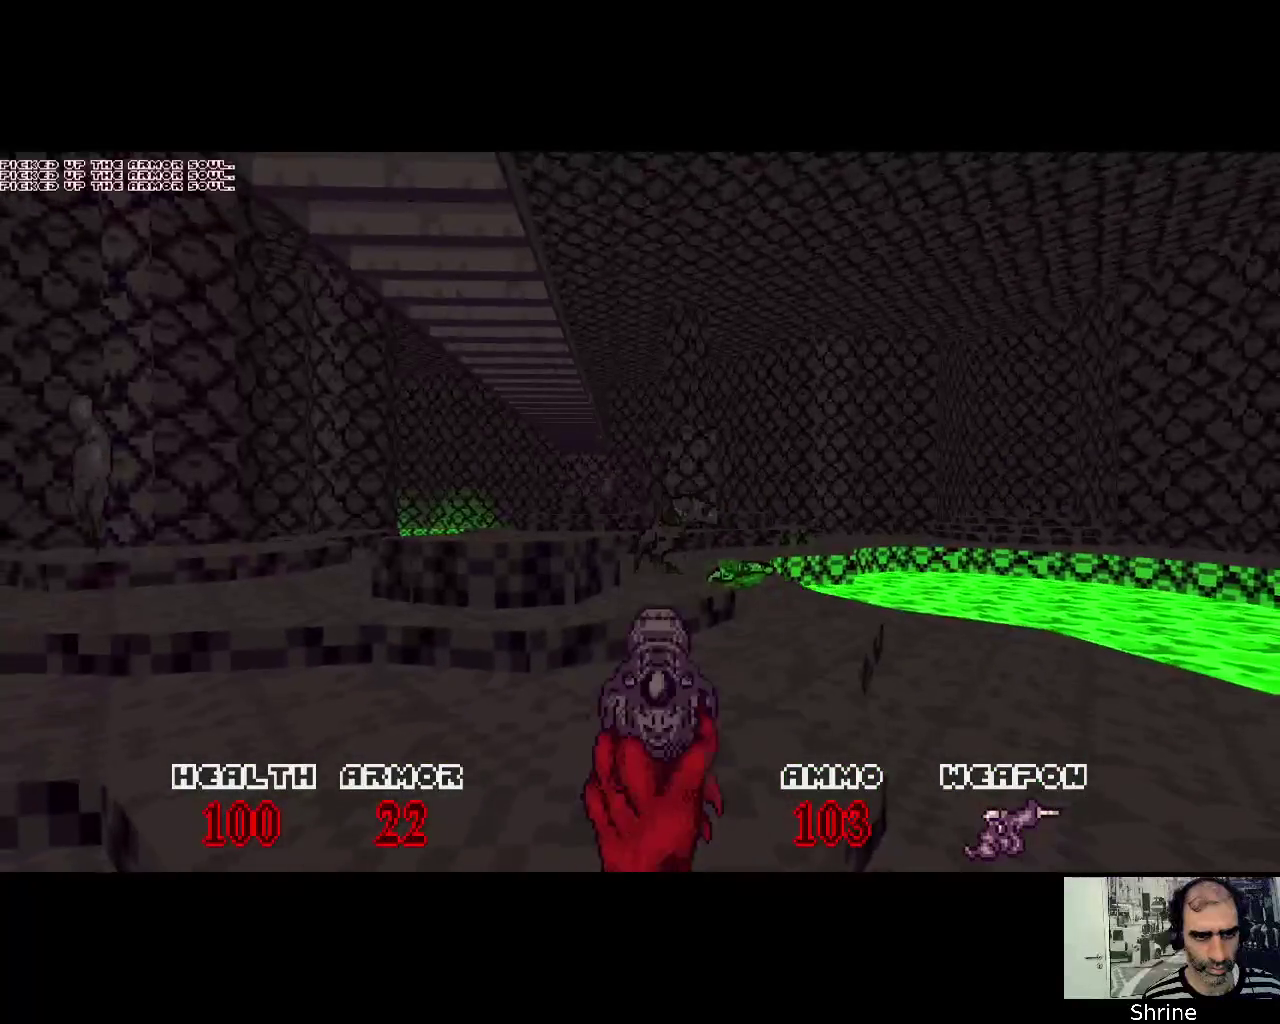
{"action": "key", "text": "ctrl"}
{"action": "key", "text": "ctrl"}
{"action": "key", "text": "ctrl"}
{"action": "key", "text": "Right"}
{"action": "key", "text": "ctrl"}
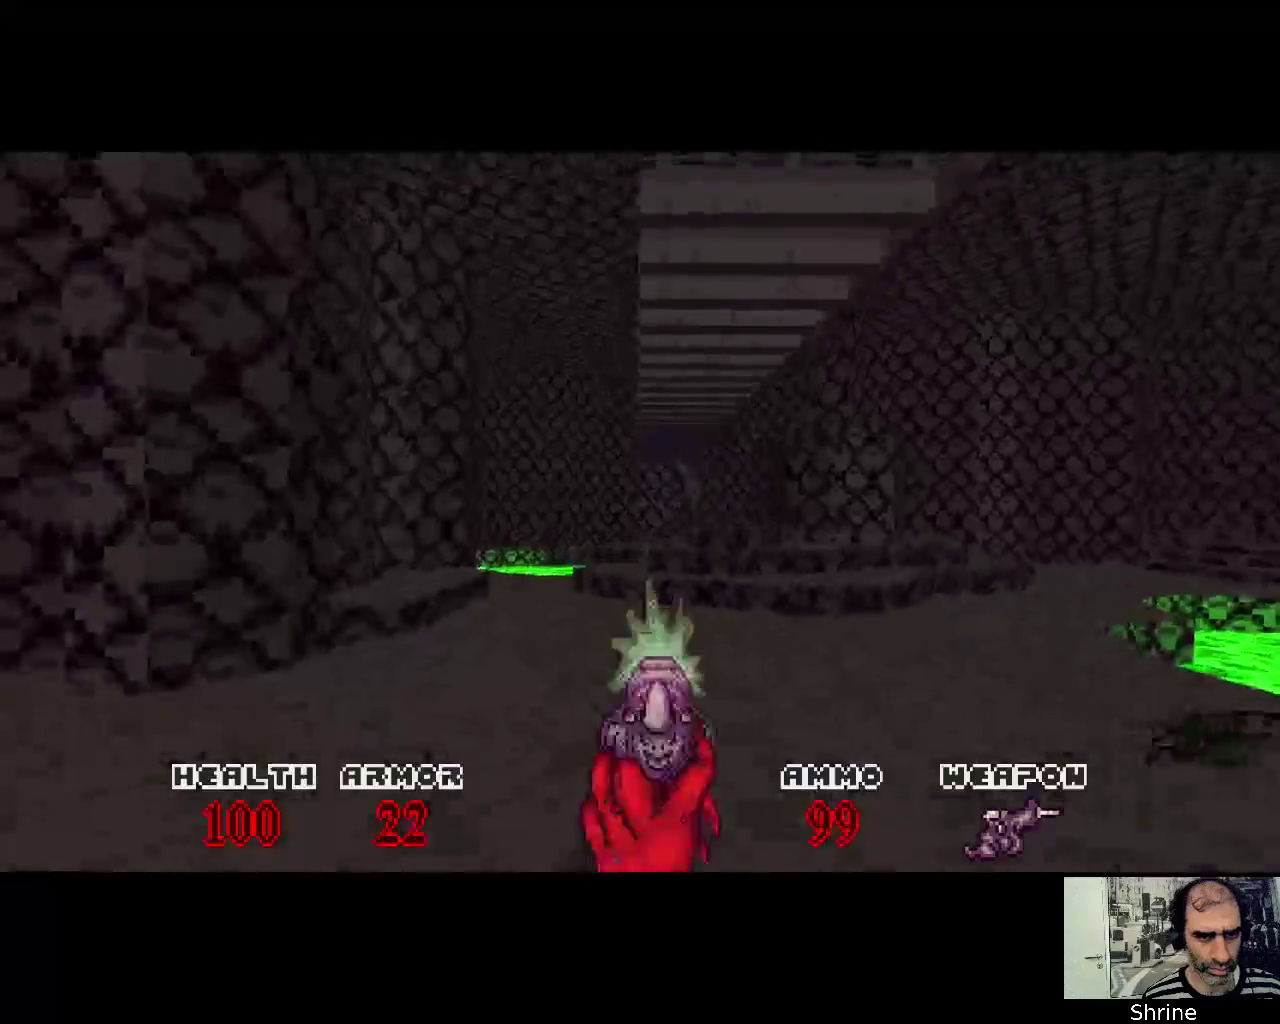
{"action": "key", "text": "ctrl"}
{"action": "key", "text": "ctrl"}
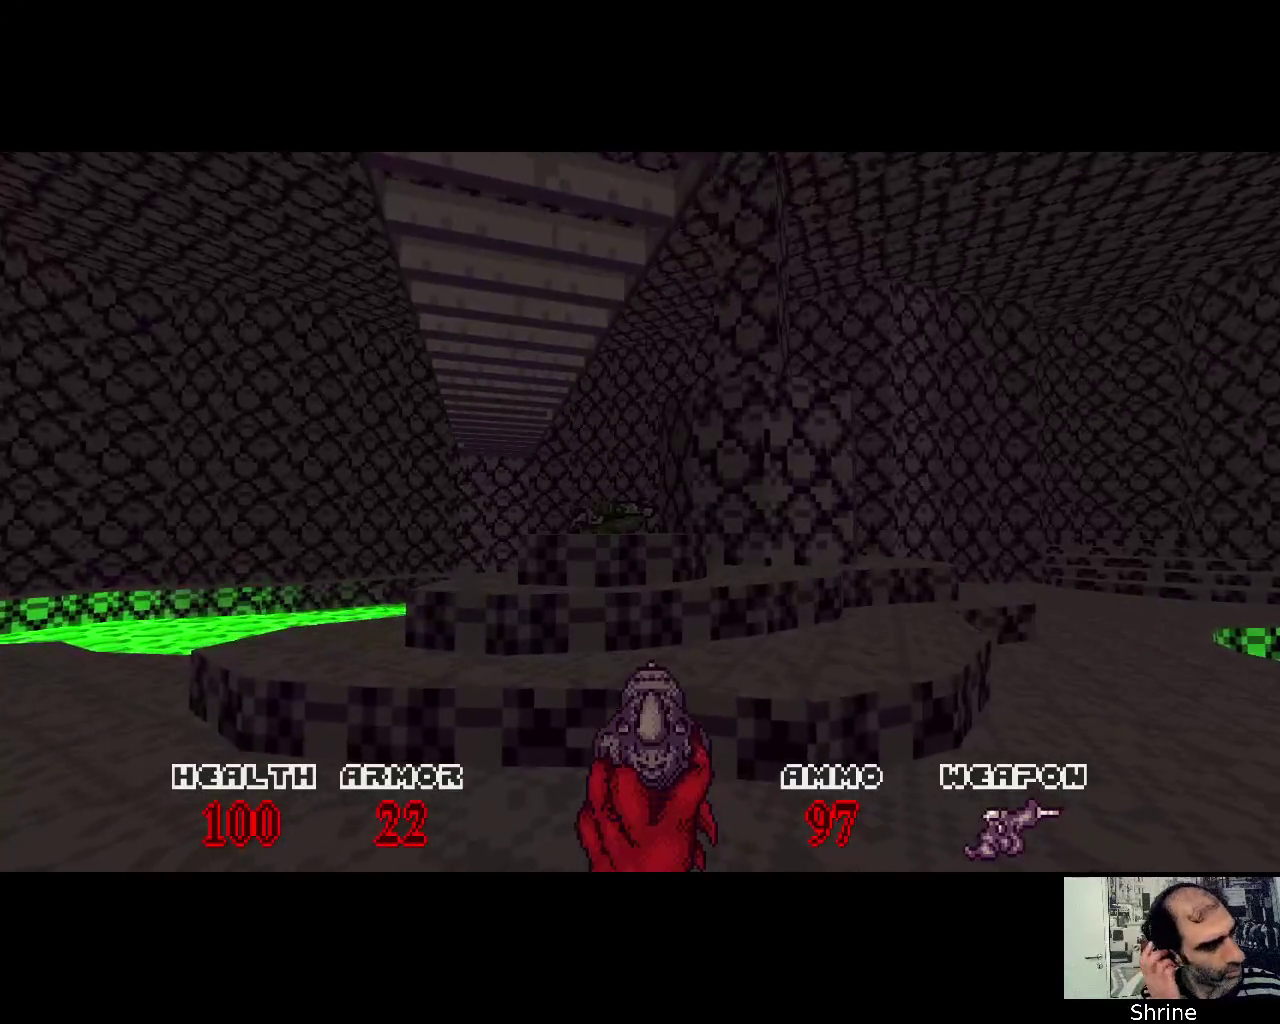
Shoot the enemy ahead and walk into the slime room toward the Slugger
{"action": "key", "text": "Right"}
{"action": "key", "text": "Up"}
{"action": "key", "text": "Up"}
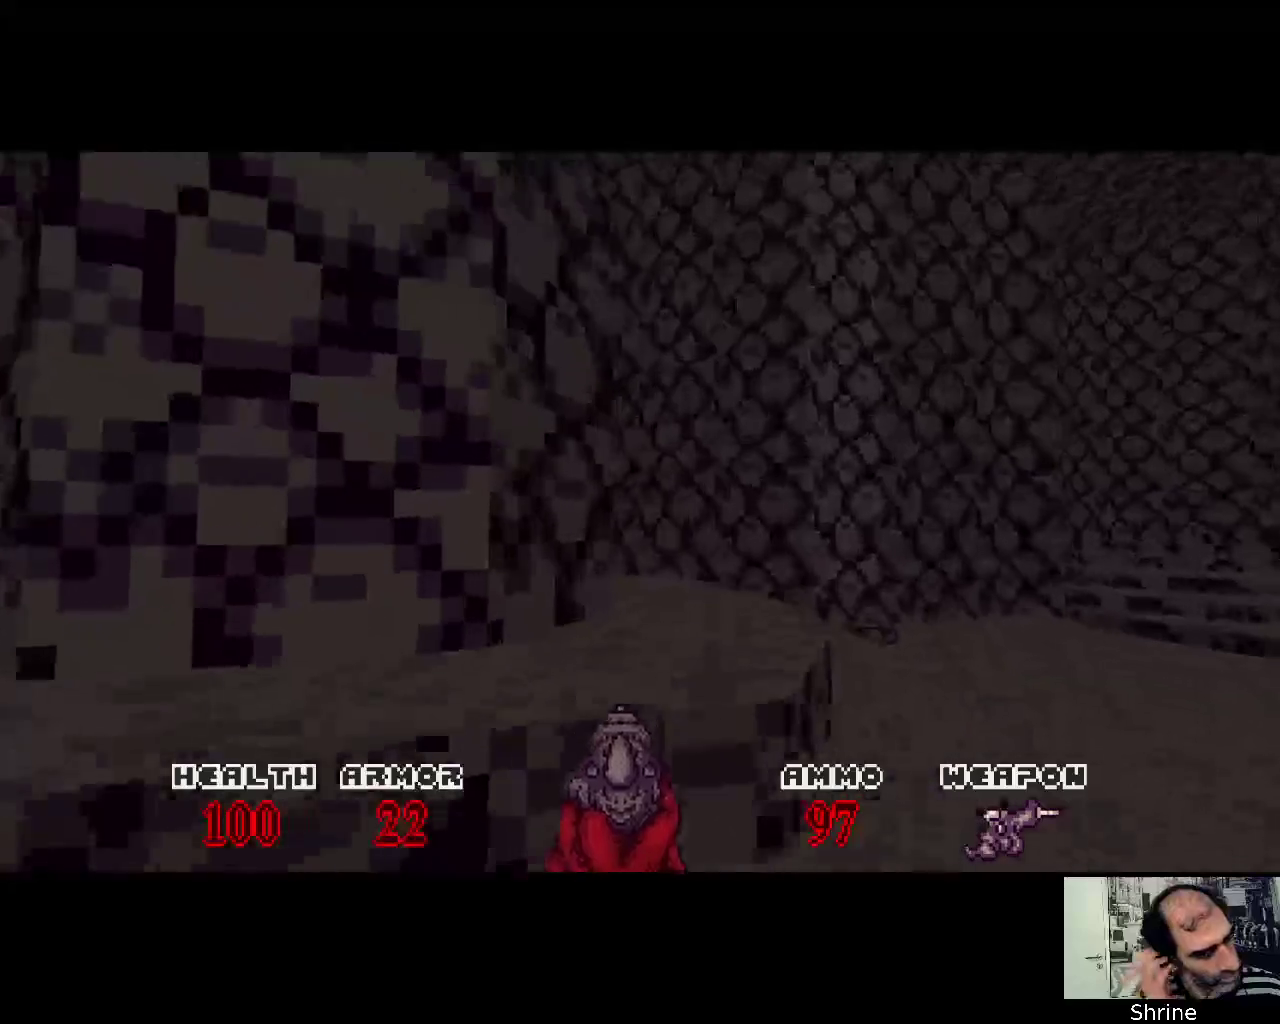
{"action": "key", "text": "Left"}
{"action": "key", "text": "Left"}
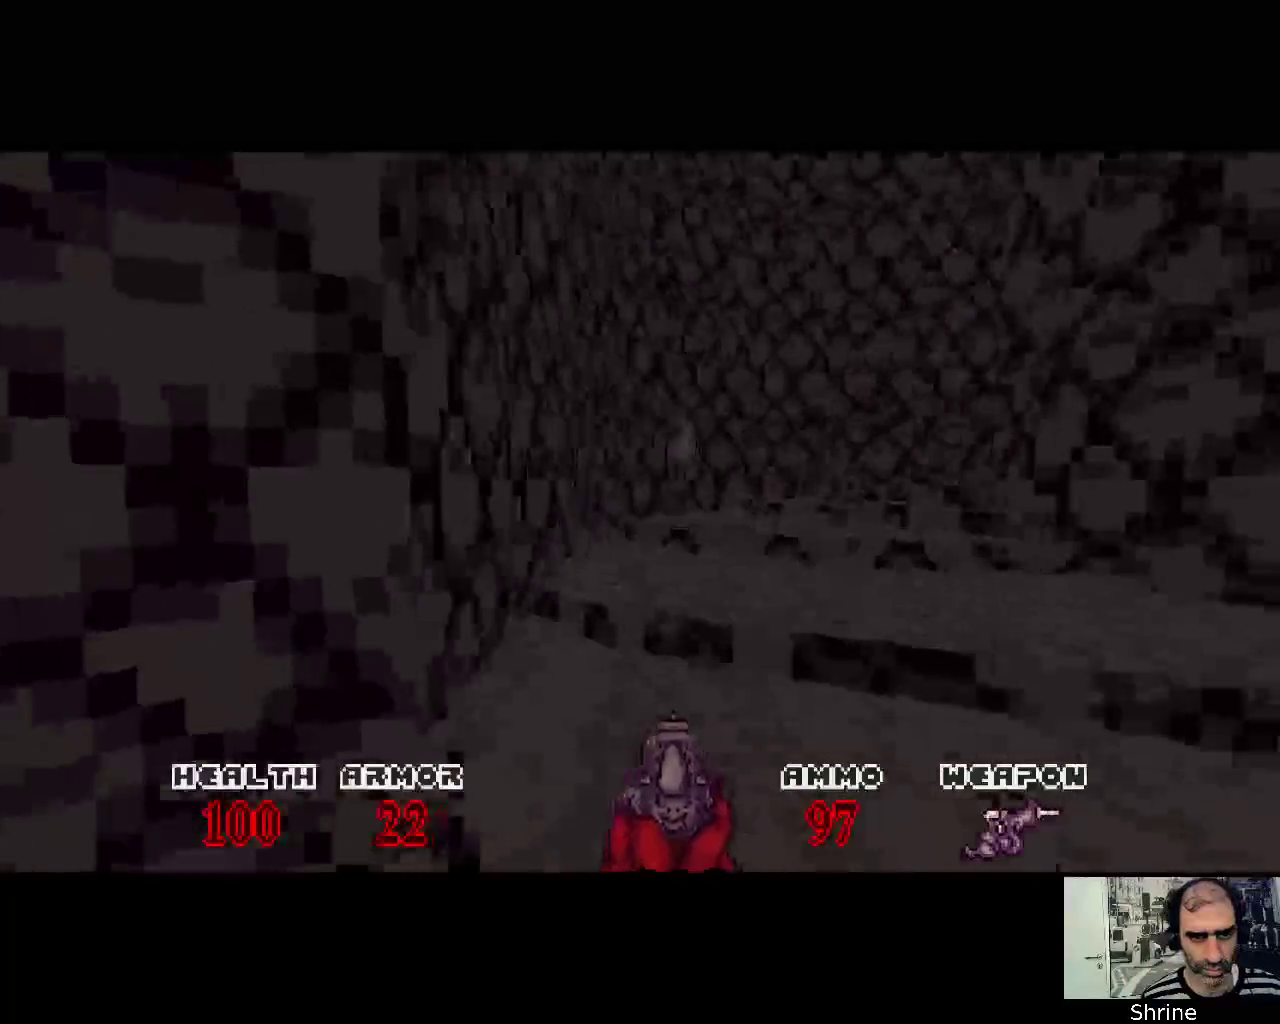
{"action": "key", "text": "ctrl"}
{"action": "key", "text": "ctrl"}
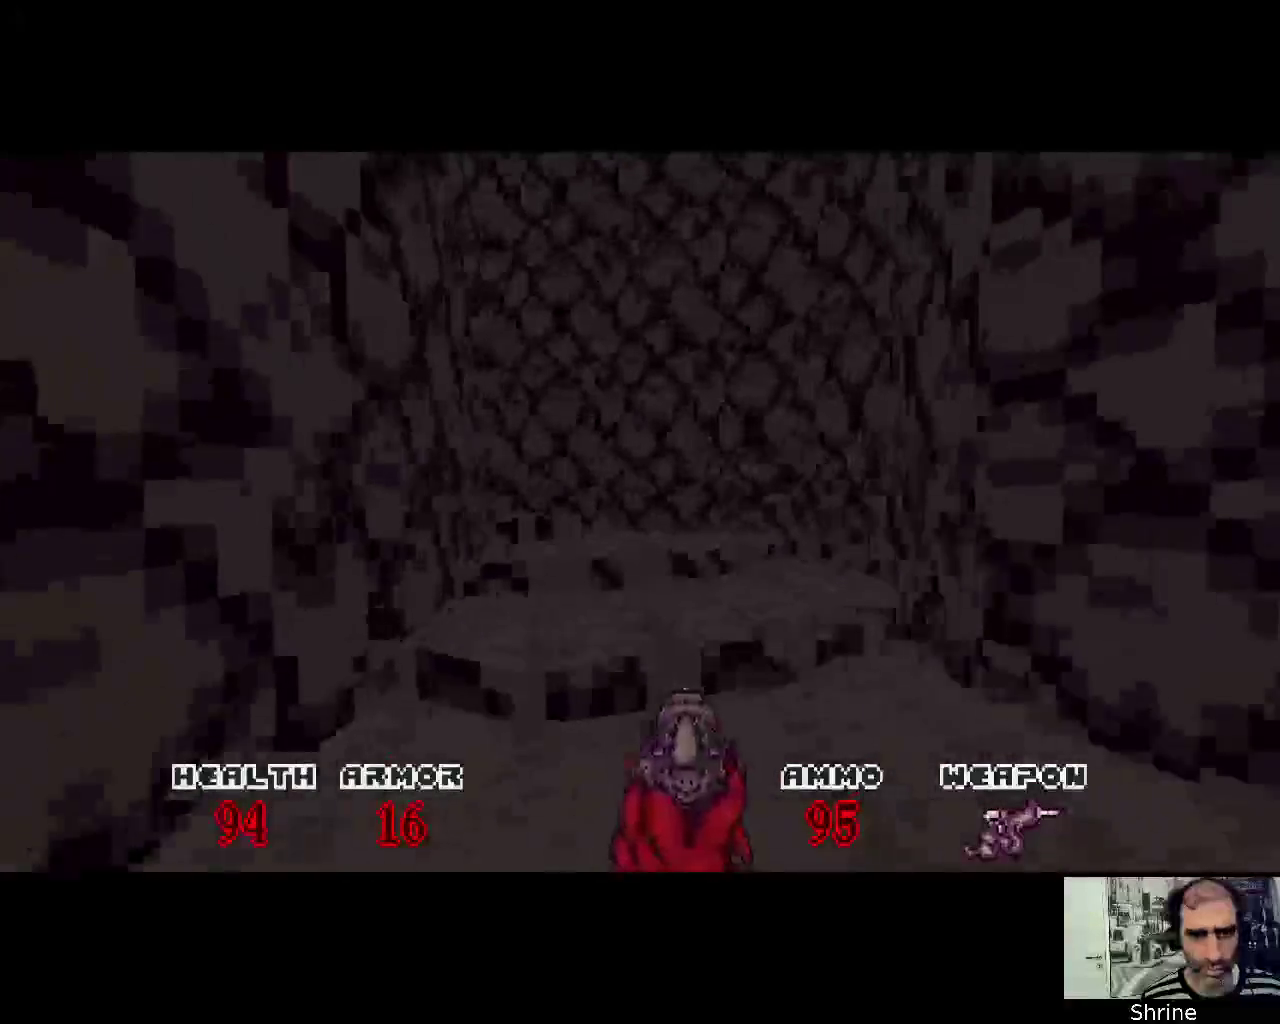
{"action": "key", "text": "Left"}
{"action": "key", "text": "Up"}
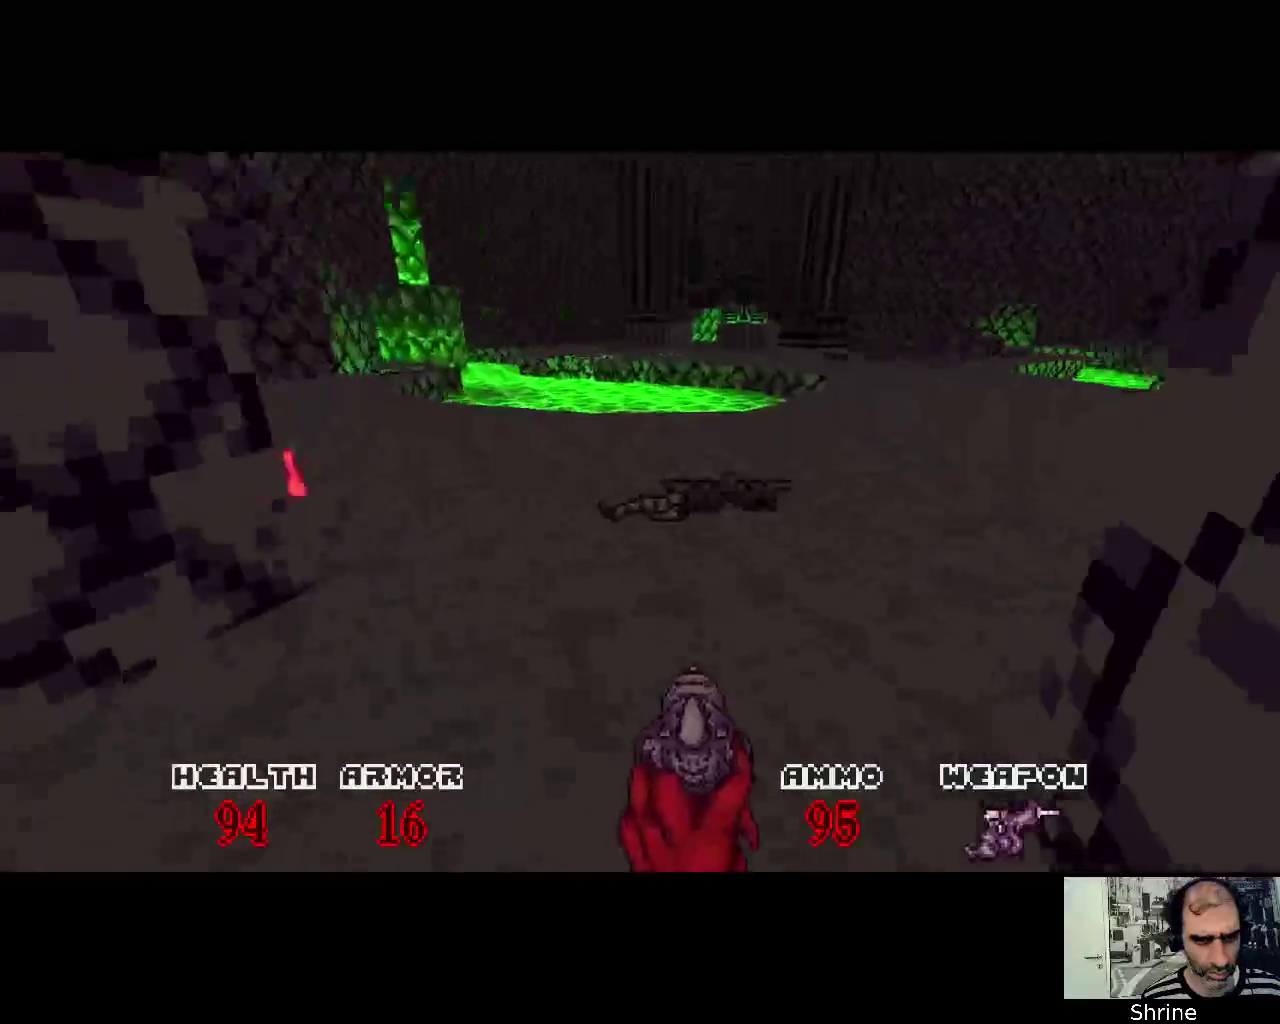
Walk into the slime room, pick up the Slugger and collect the ammo souls
{"action": "key", "text": "Left"}
{"action": "key", "text": "Up"}
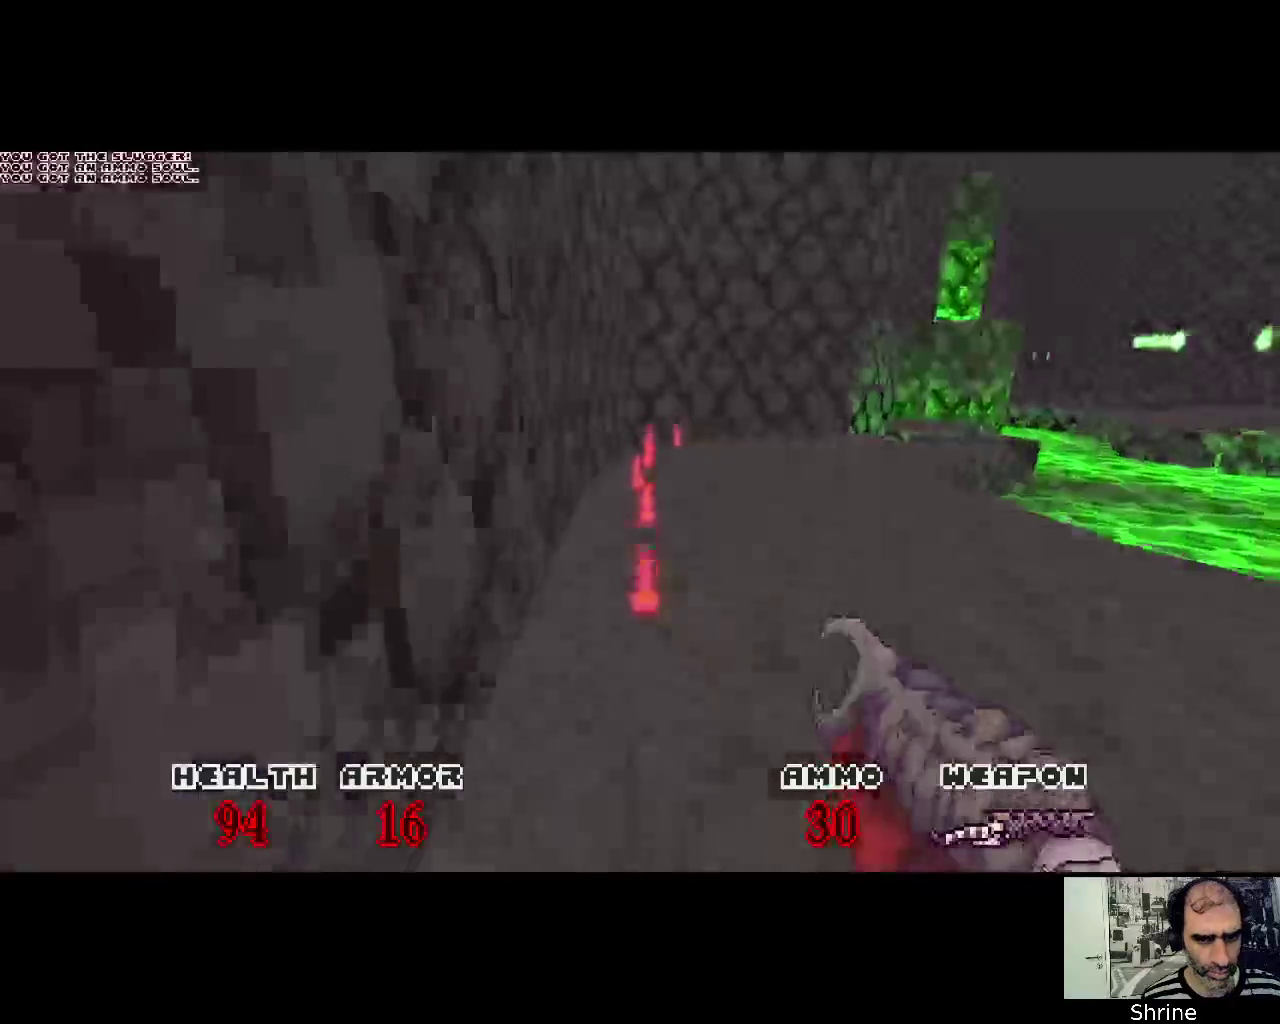
{"action": "key", "text": "Right"}
{"action": "key", "text": "Left"}
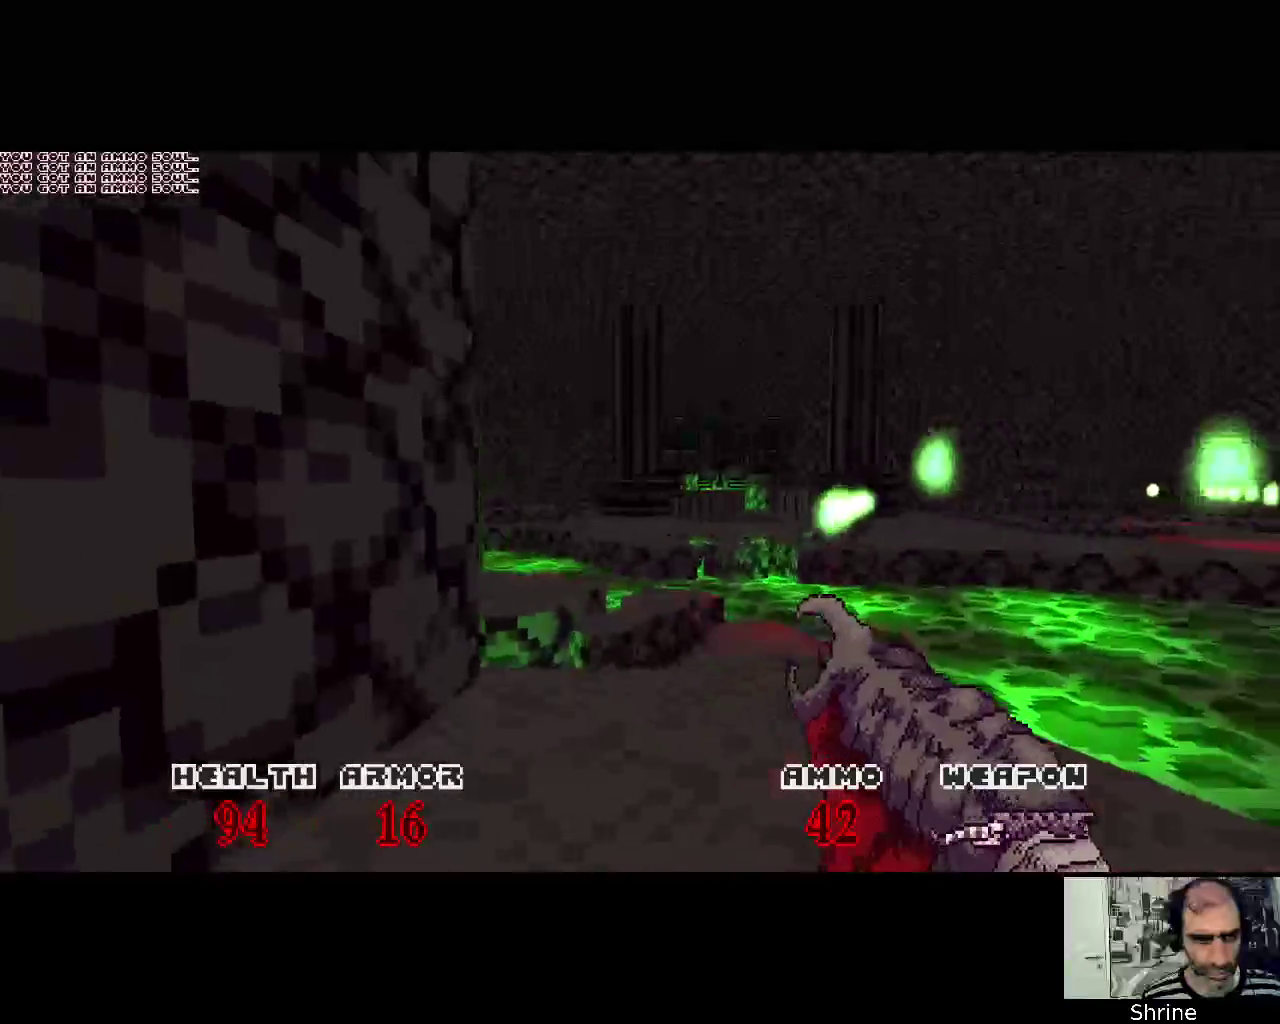
{"action": "key", "text": "Right"}
{"action": "key", "text": "Left"}
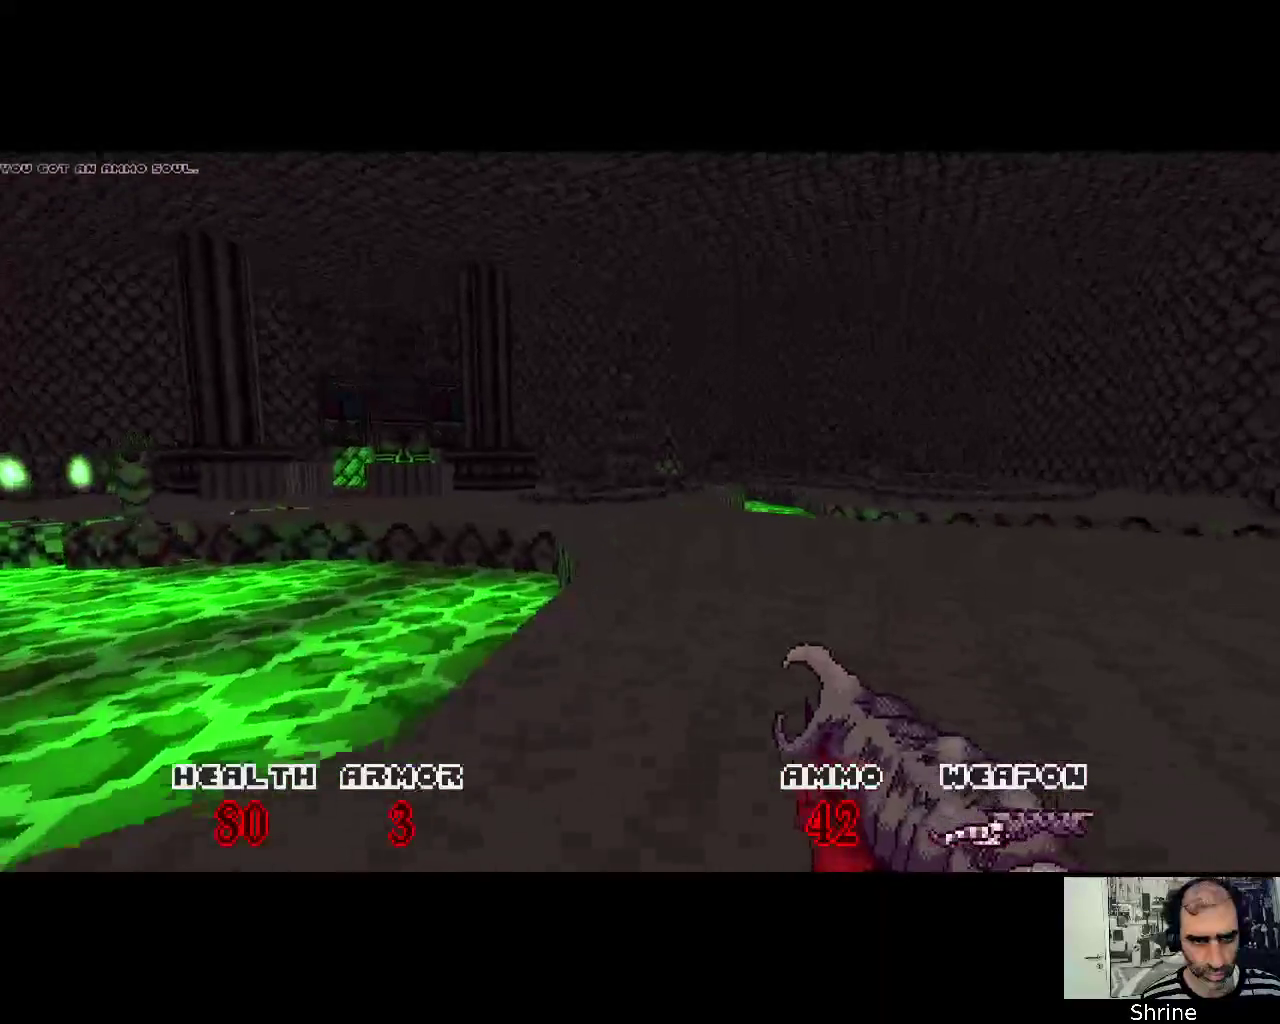
{"action": "key", "text": "Up"}
Shoot at the enemies attacking from the slime while backing into the tunnel
{"action": "key", "text": "ctrl"}
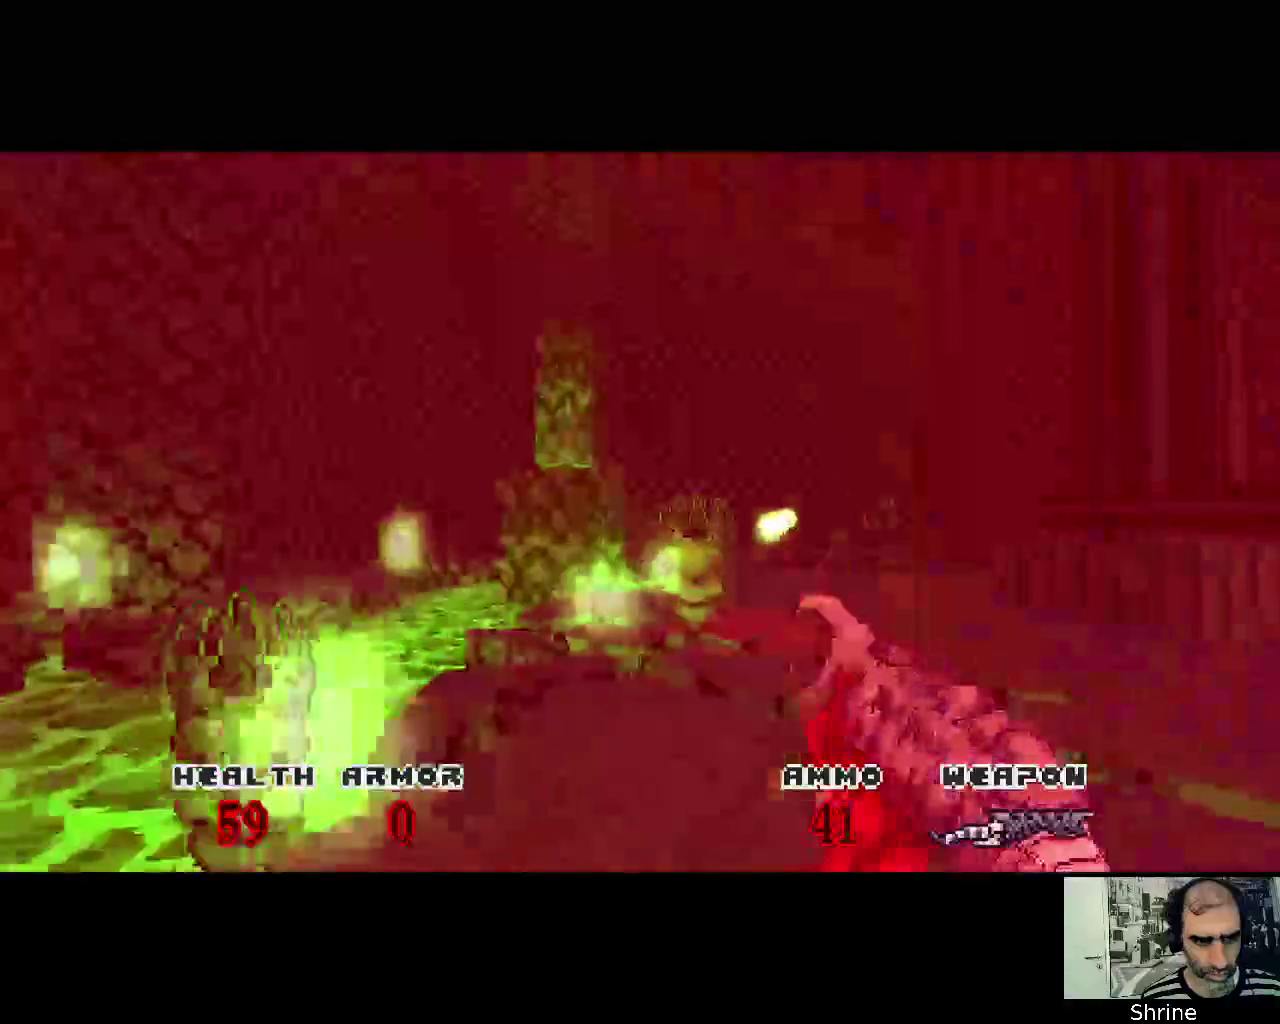
{"action": "key", "text": "ctrl"}
{"action": "key", "text": "ctrl"}
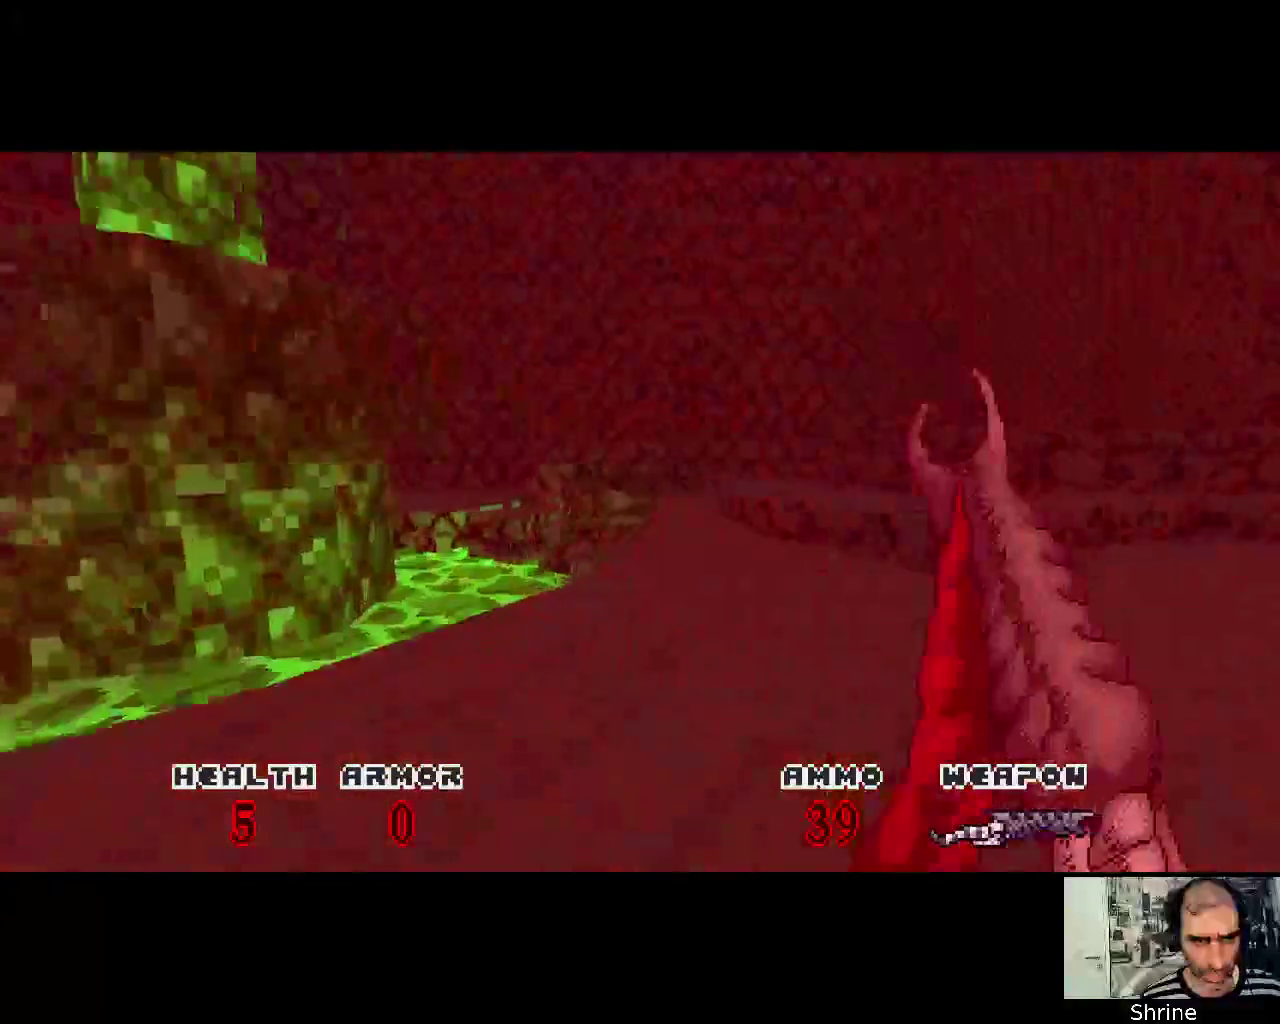
{"action": "key", "text": "Up"}
{"action": "key", "text": "ctrl"}
Collect the tunnel's health souls and shoot the red enemy and Deacon until killed
{"action": "key", "text": "Up"}
{"action": "key", "text": "Right"}
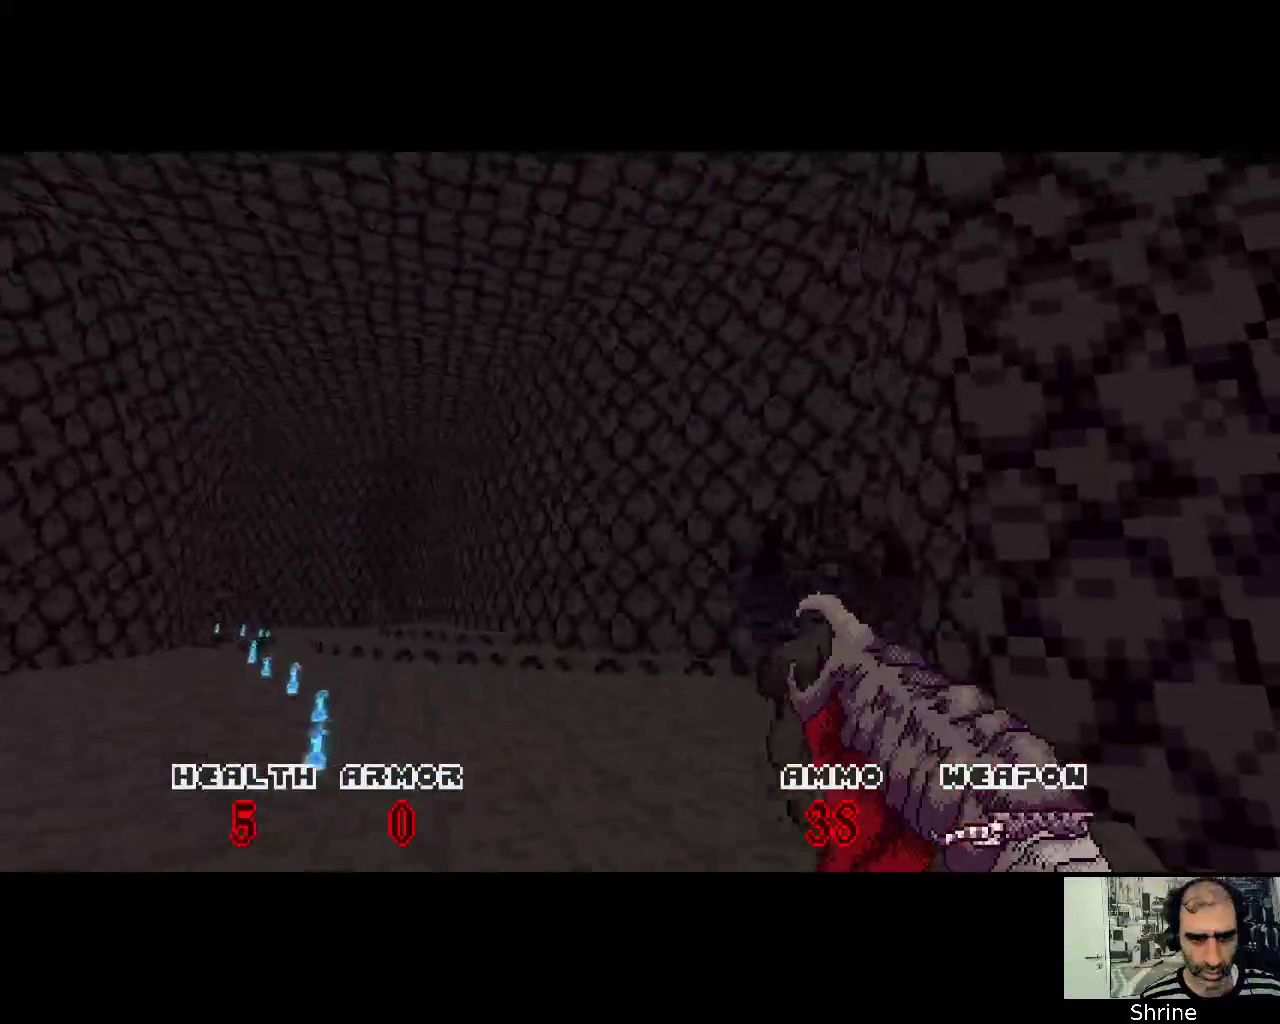
{"action": "key", "text": "Up"}
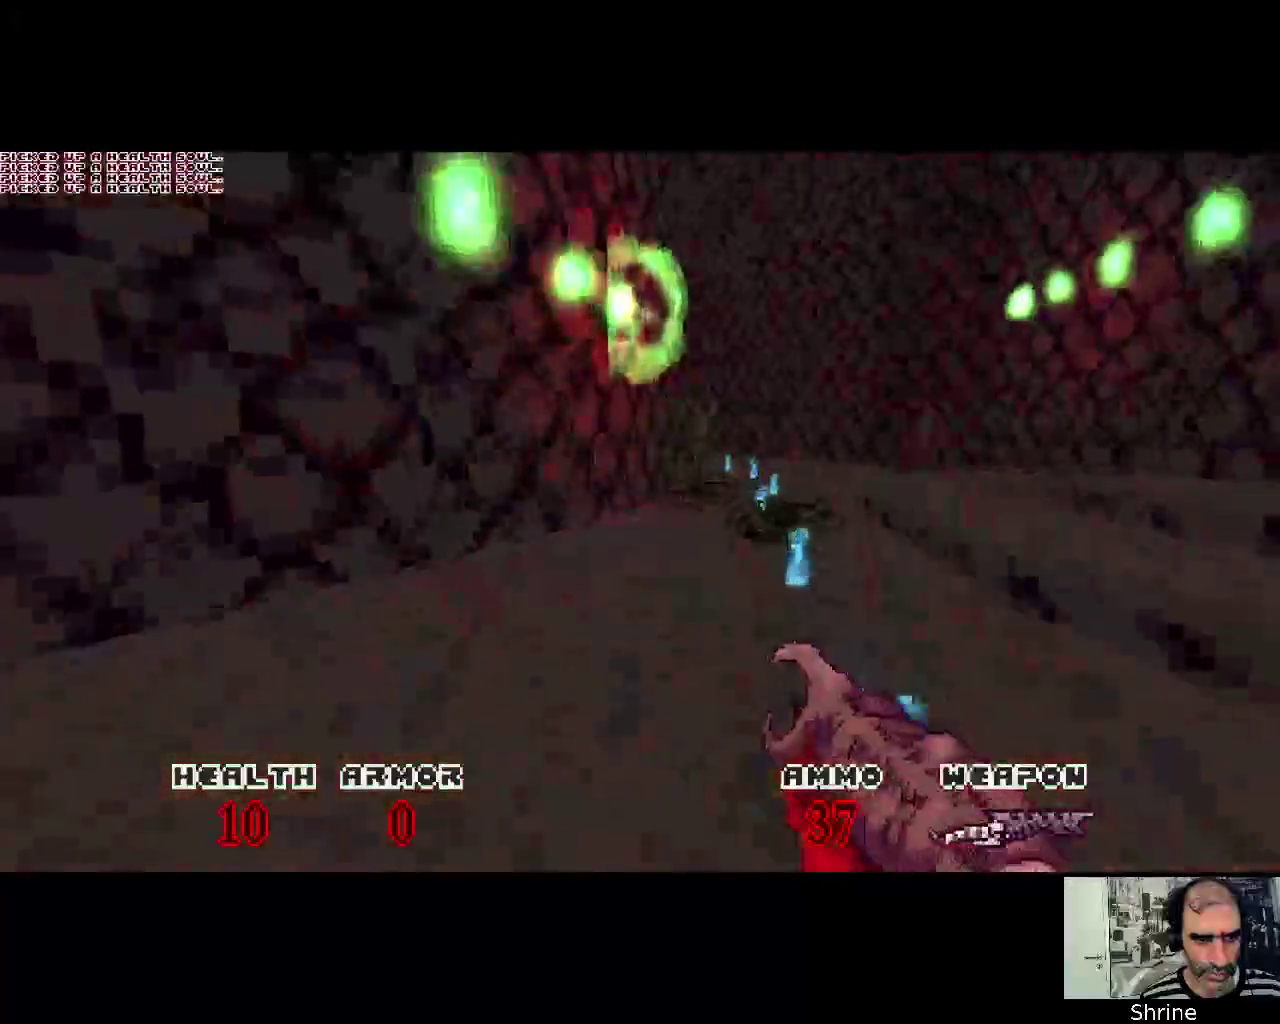
{"action": "key", "text": "Up"}
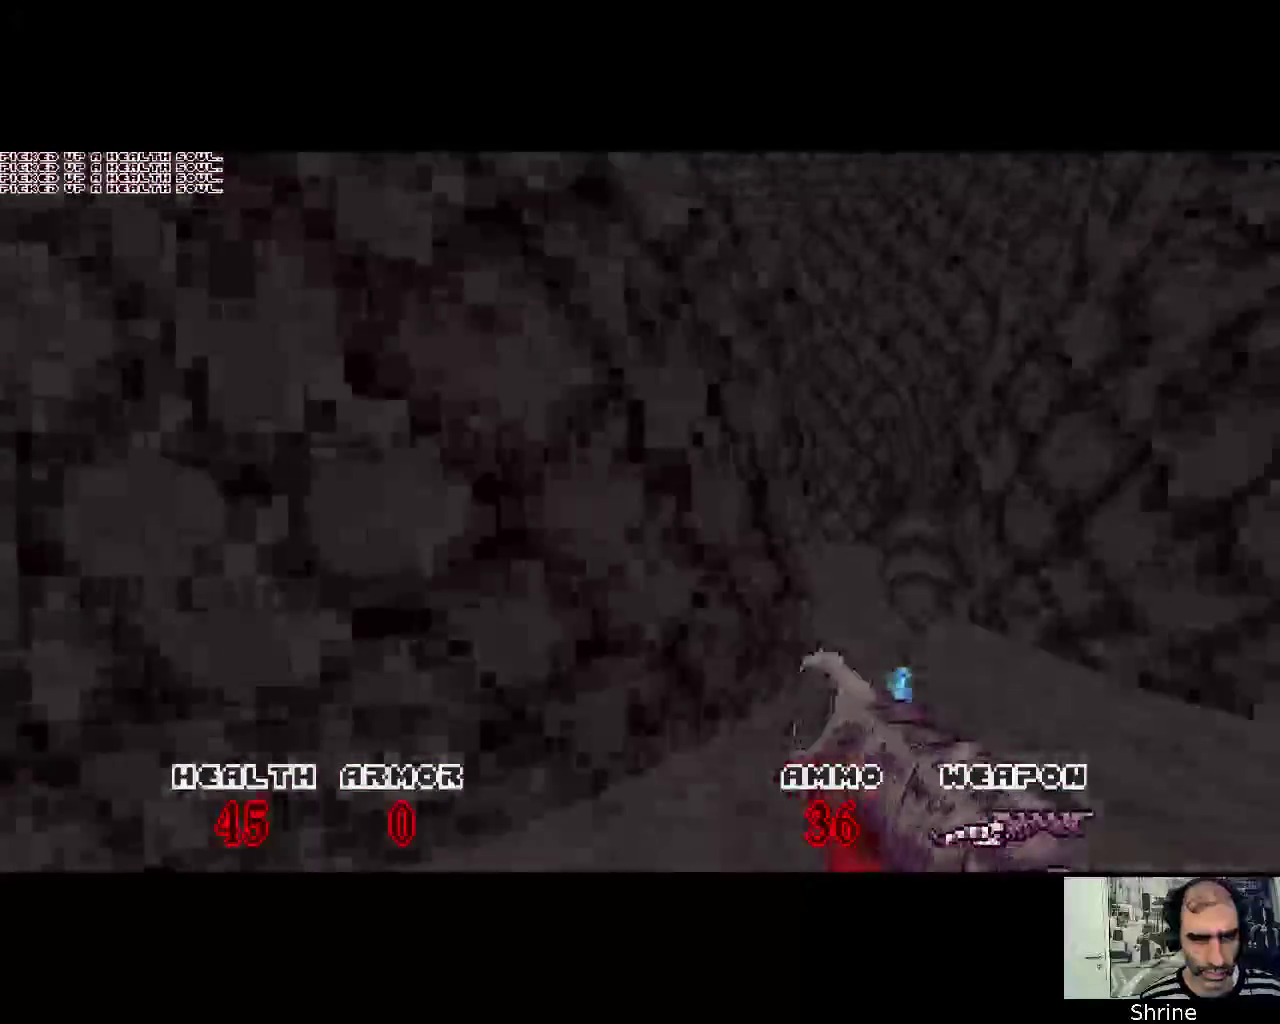
{"action": "key", "text": "Left"}
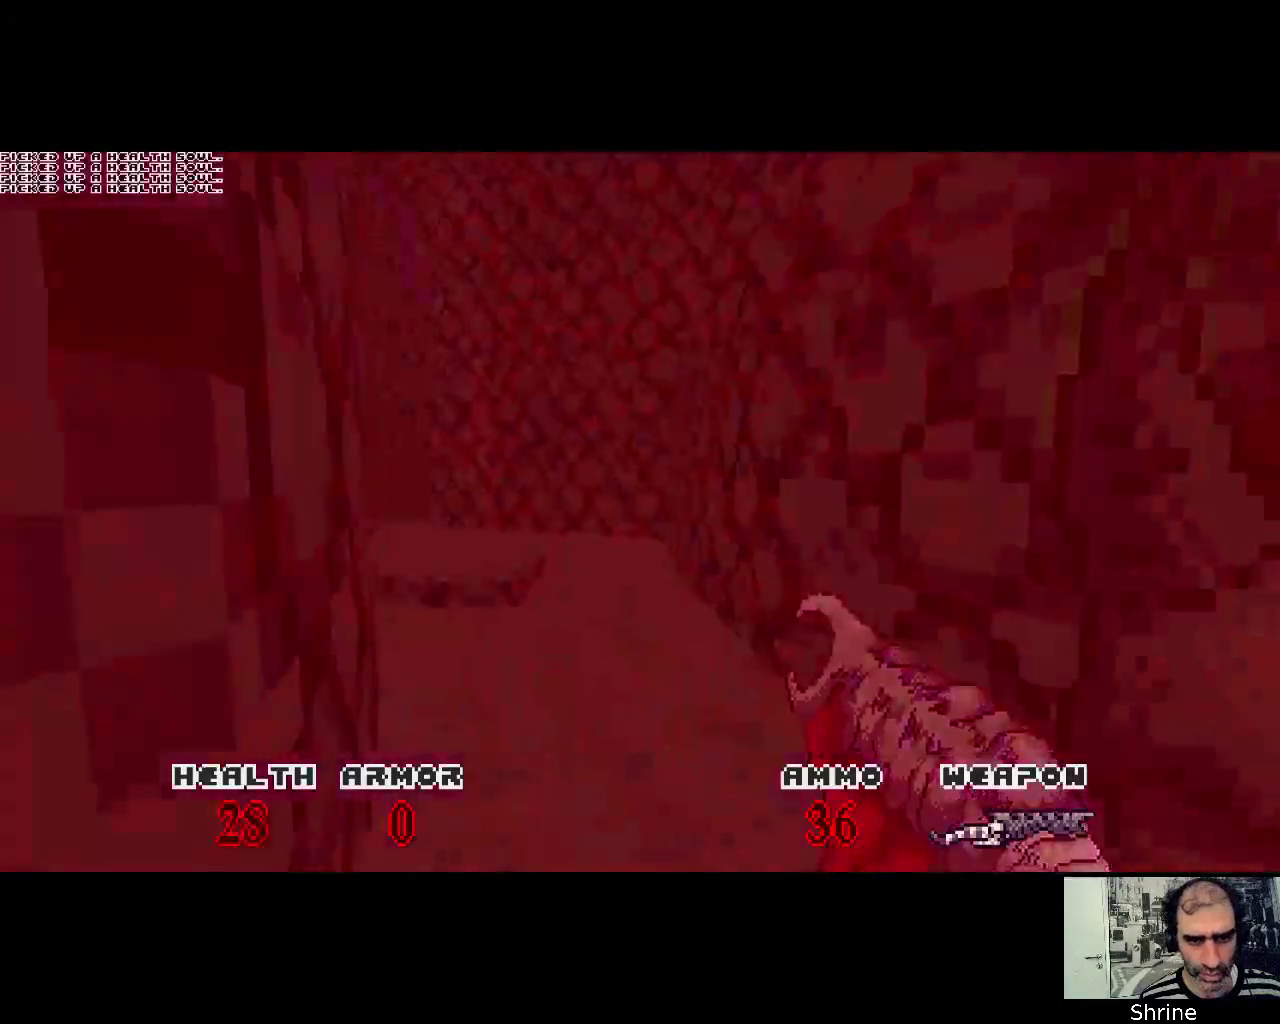
{"action": "key", "text": "Left"}
{"action": "key", "text": "ctrl"}
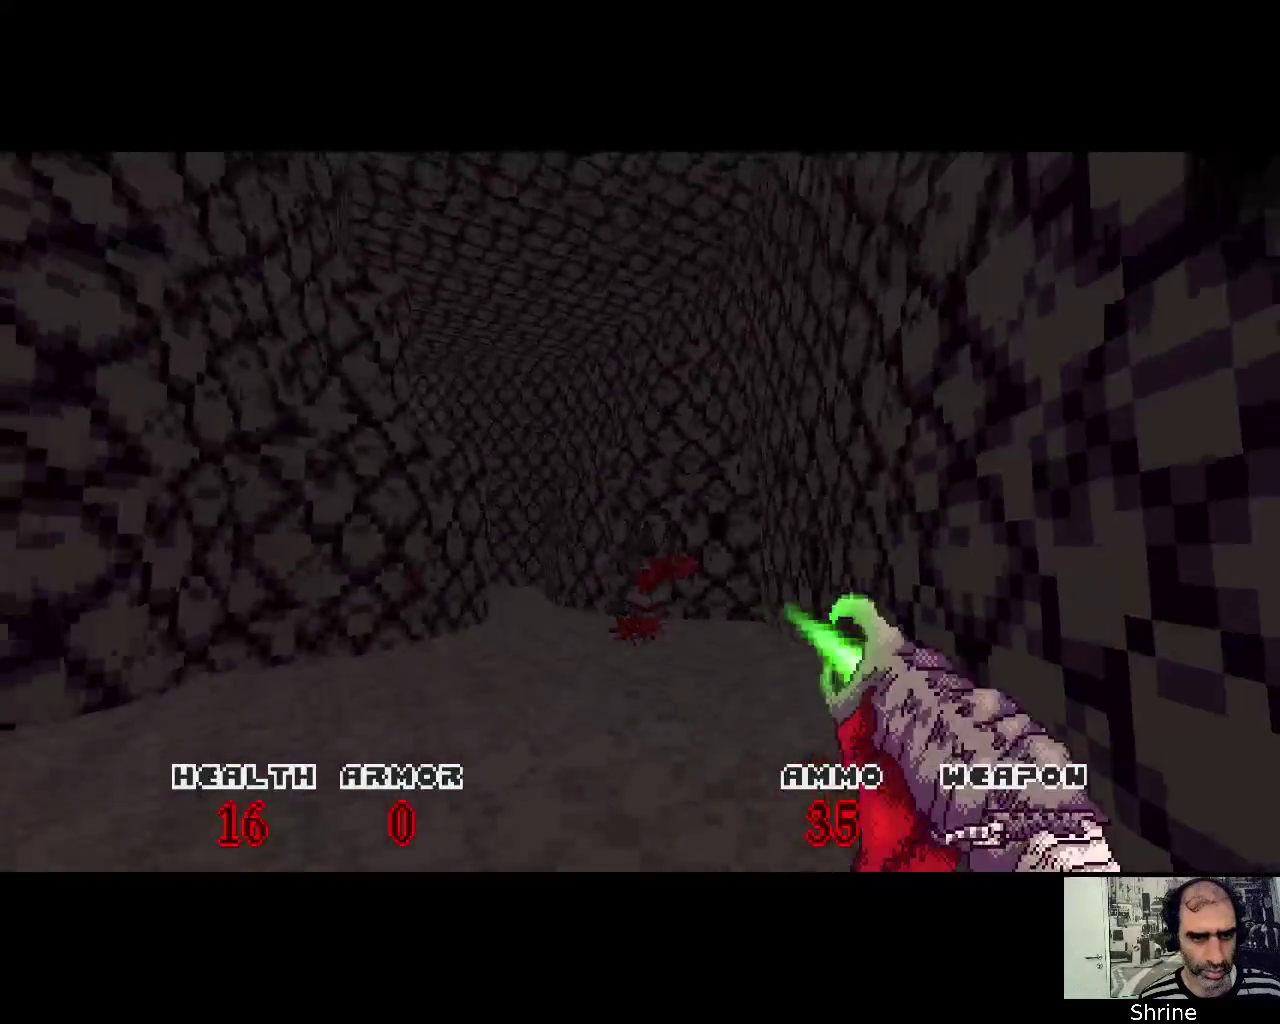
{"action": "key", "text": "ctrl"}
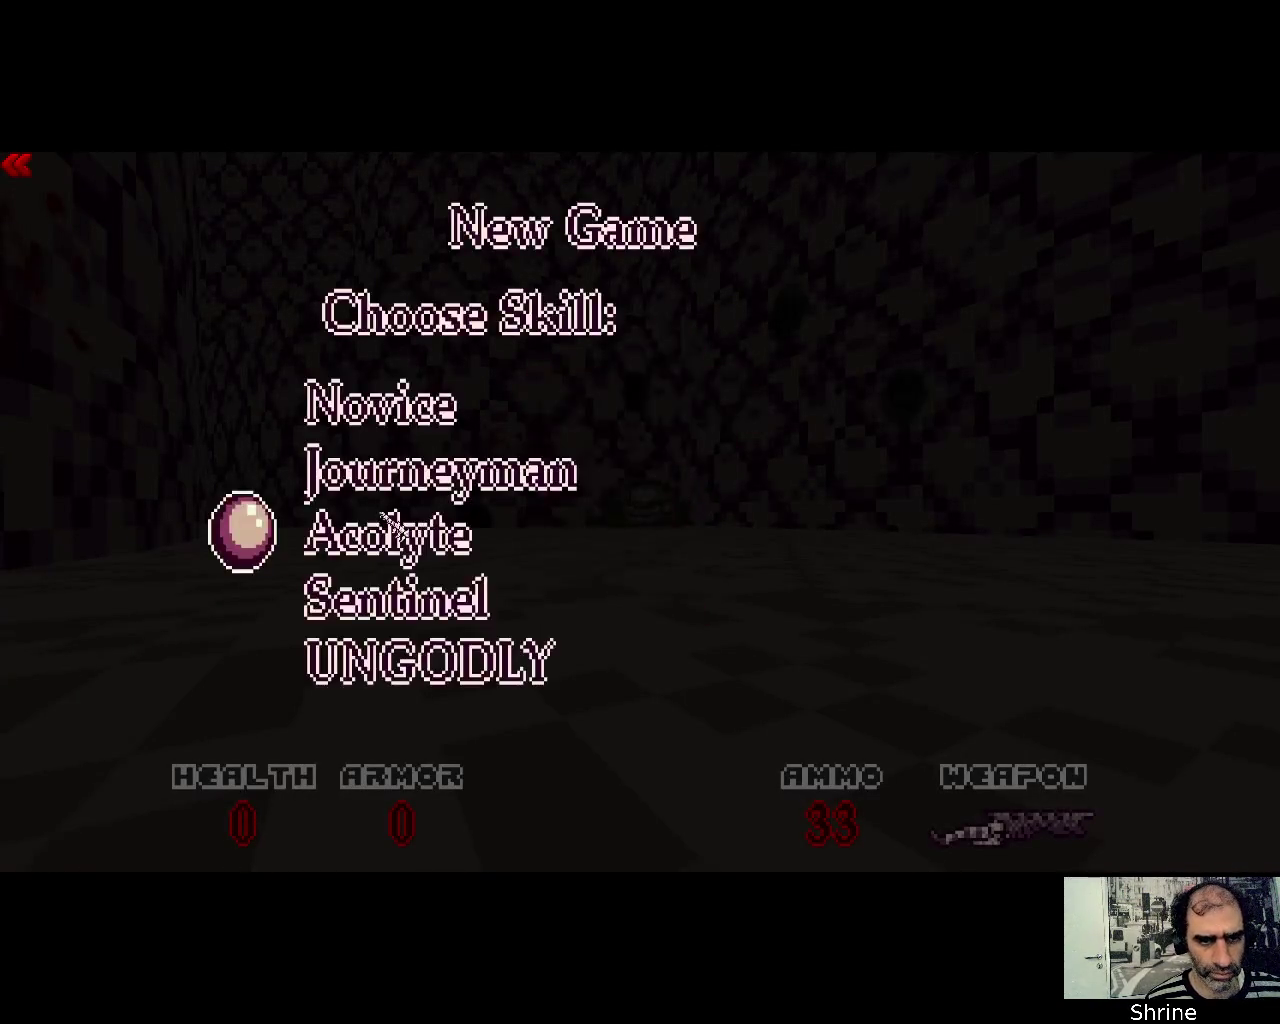
Dismiss the difficulty choice, open the double door to the slime passage and grab the Fang weapon
{"action": "key", "text": "Escape"}
{"action": "key", "text": "Up"}
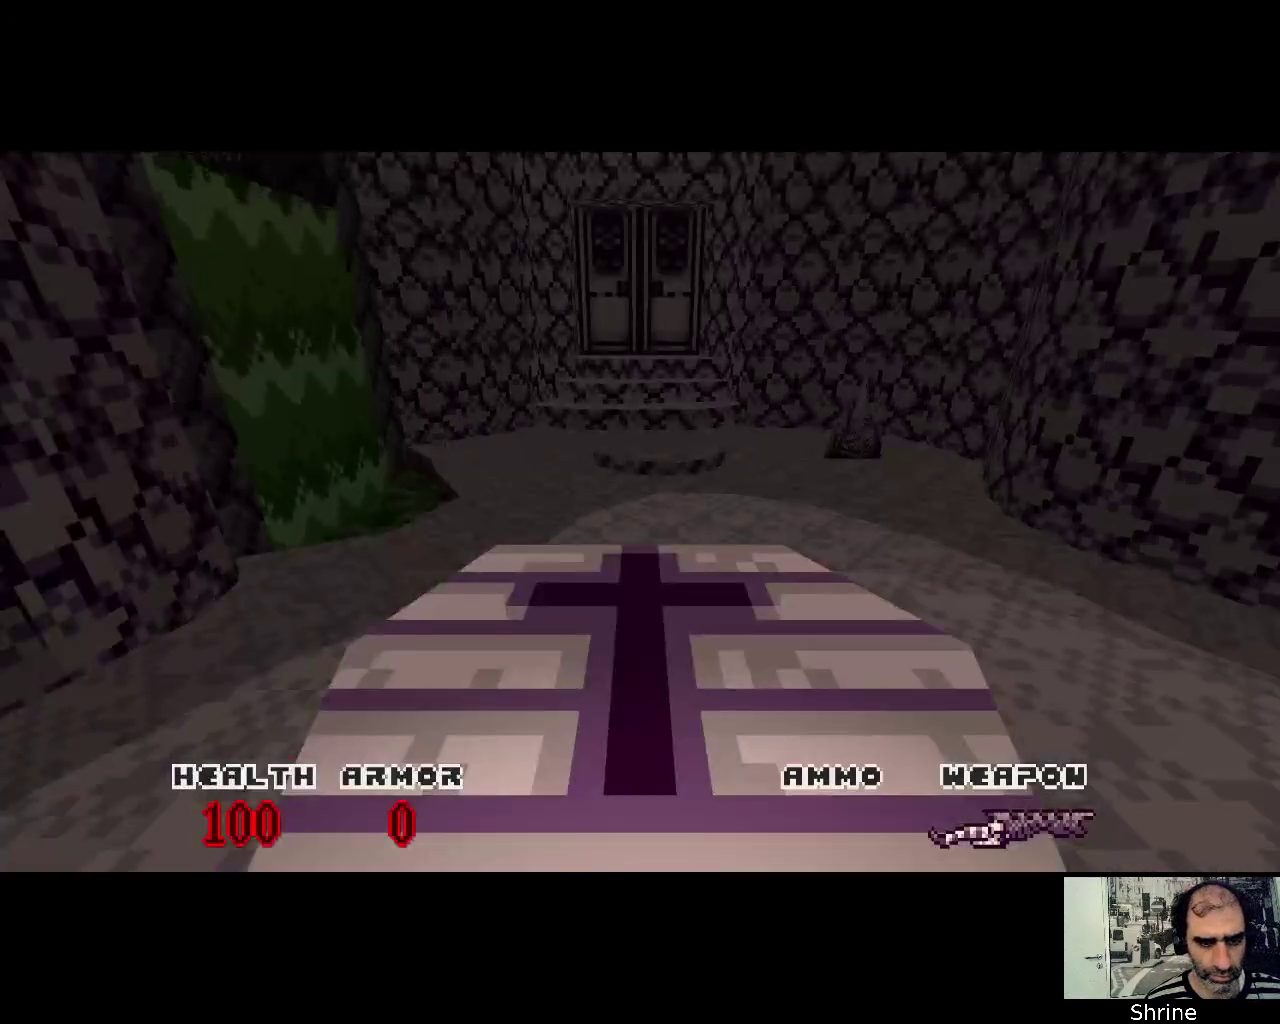
{"action": "key", "text": "Right"}
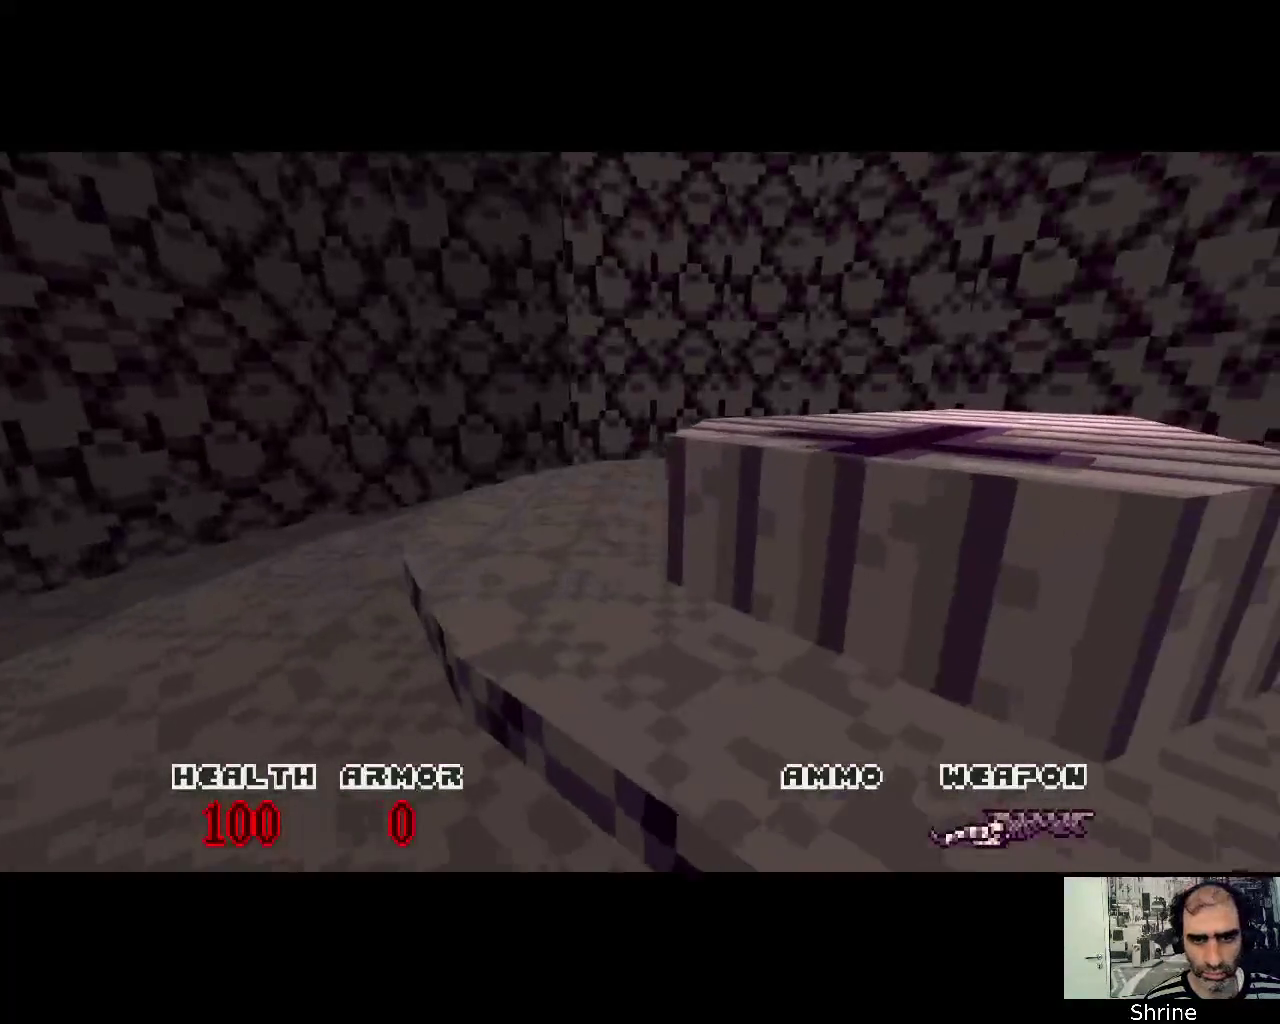
{"action": "key", "text": "Up"}
{"action": "key", "text": "Left"}
{"action": "key", "text": "Up"}
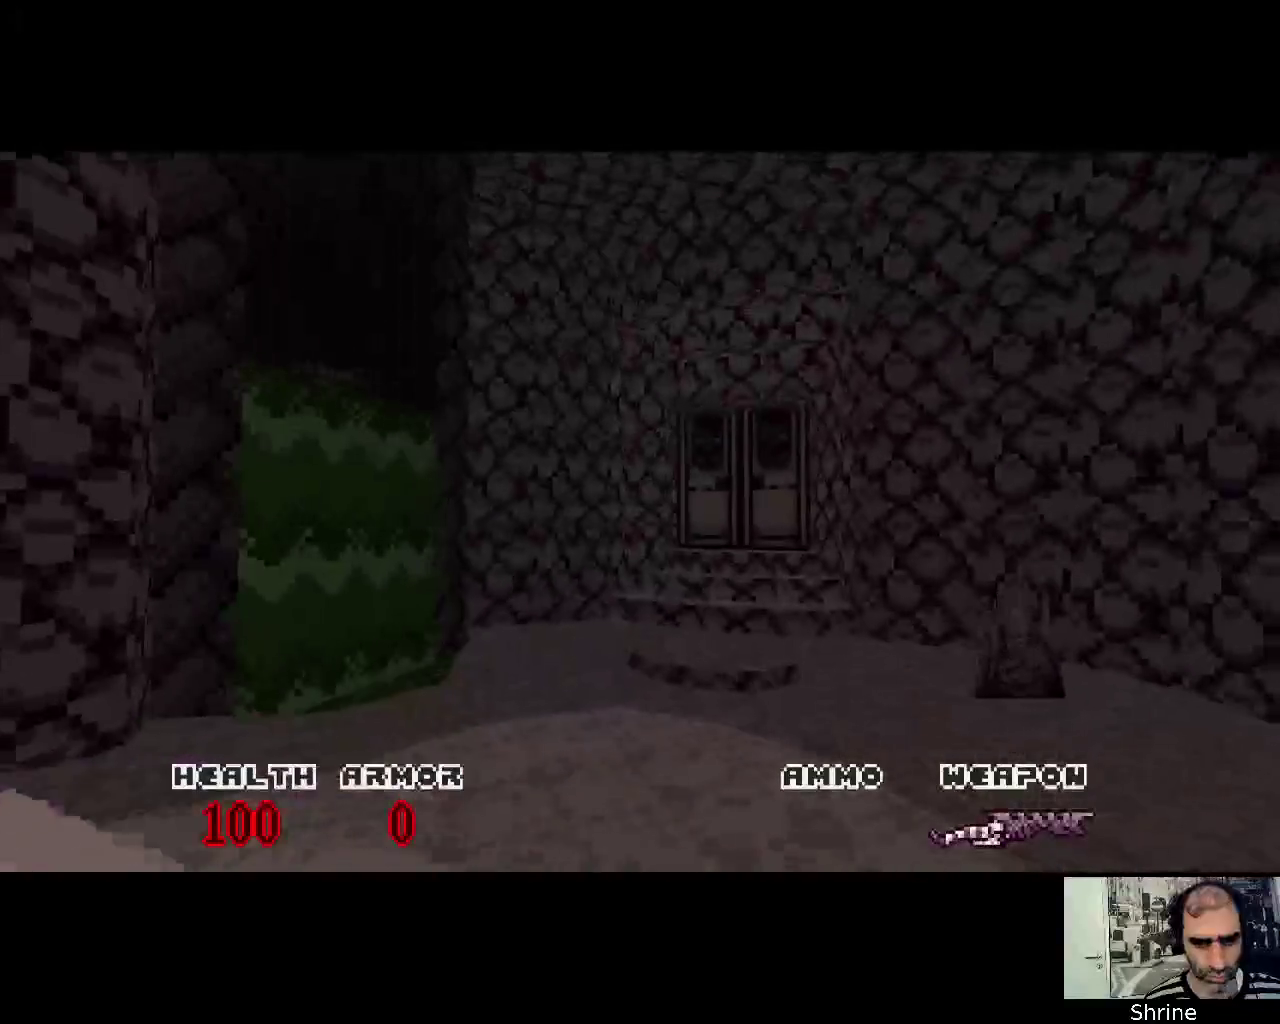
{"action": "key", "text": "Up"}
{"action": "key", "text": "space"}
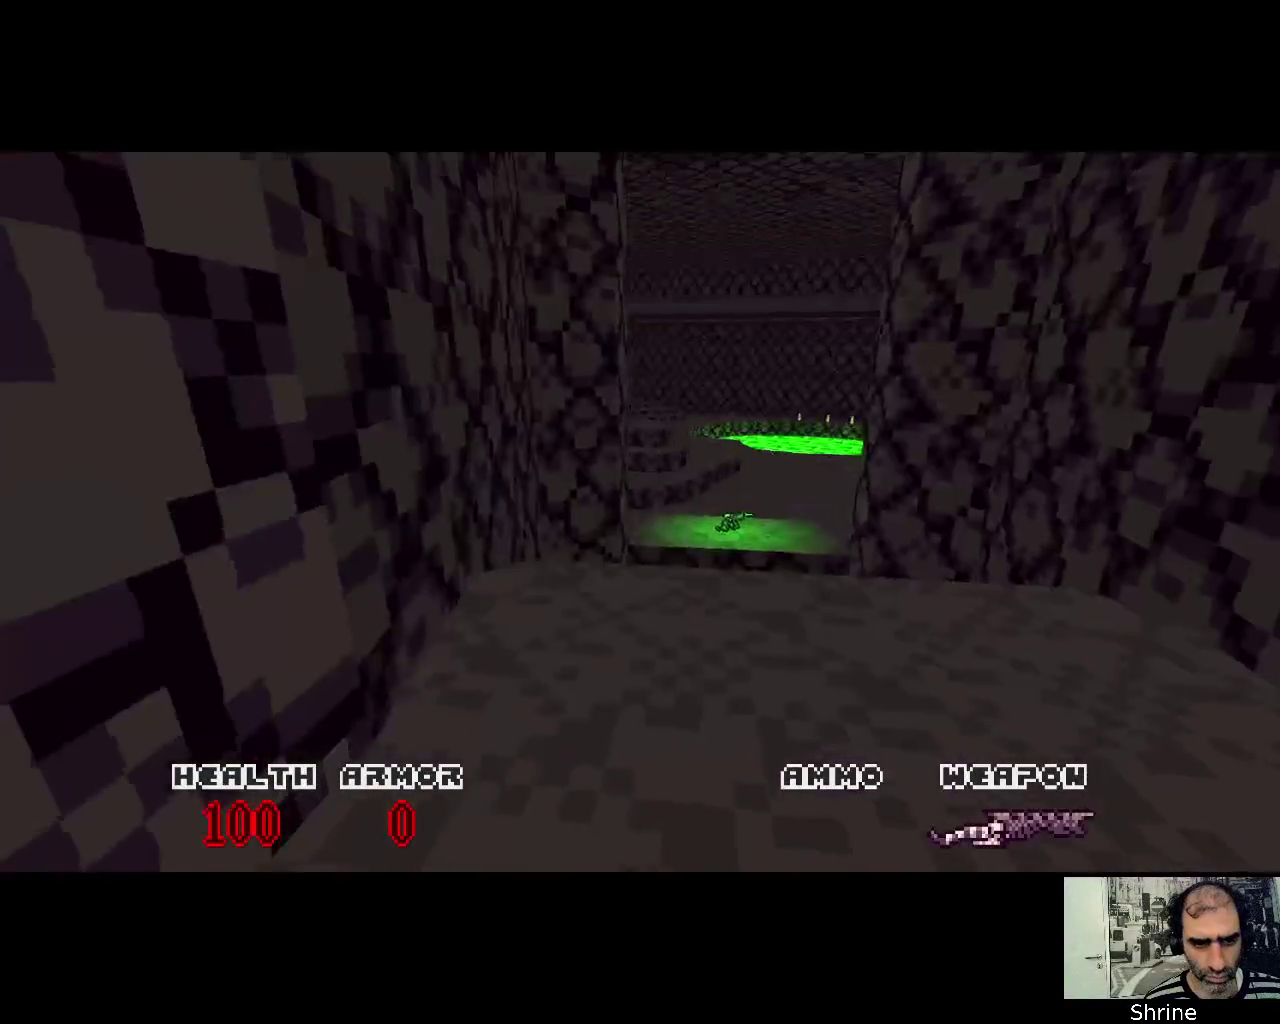
{"action": "key", "text": "Up"}
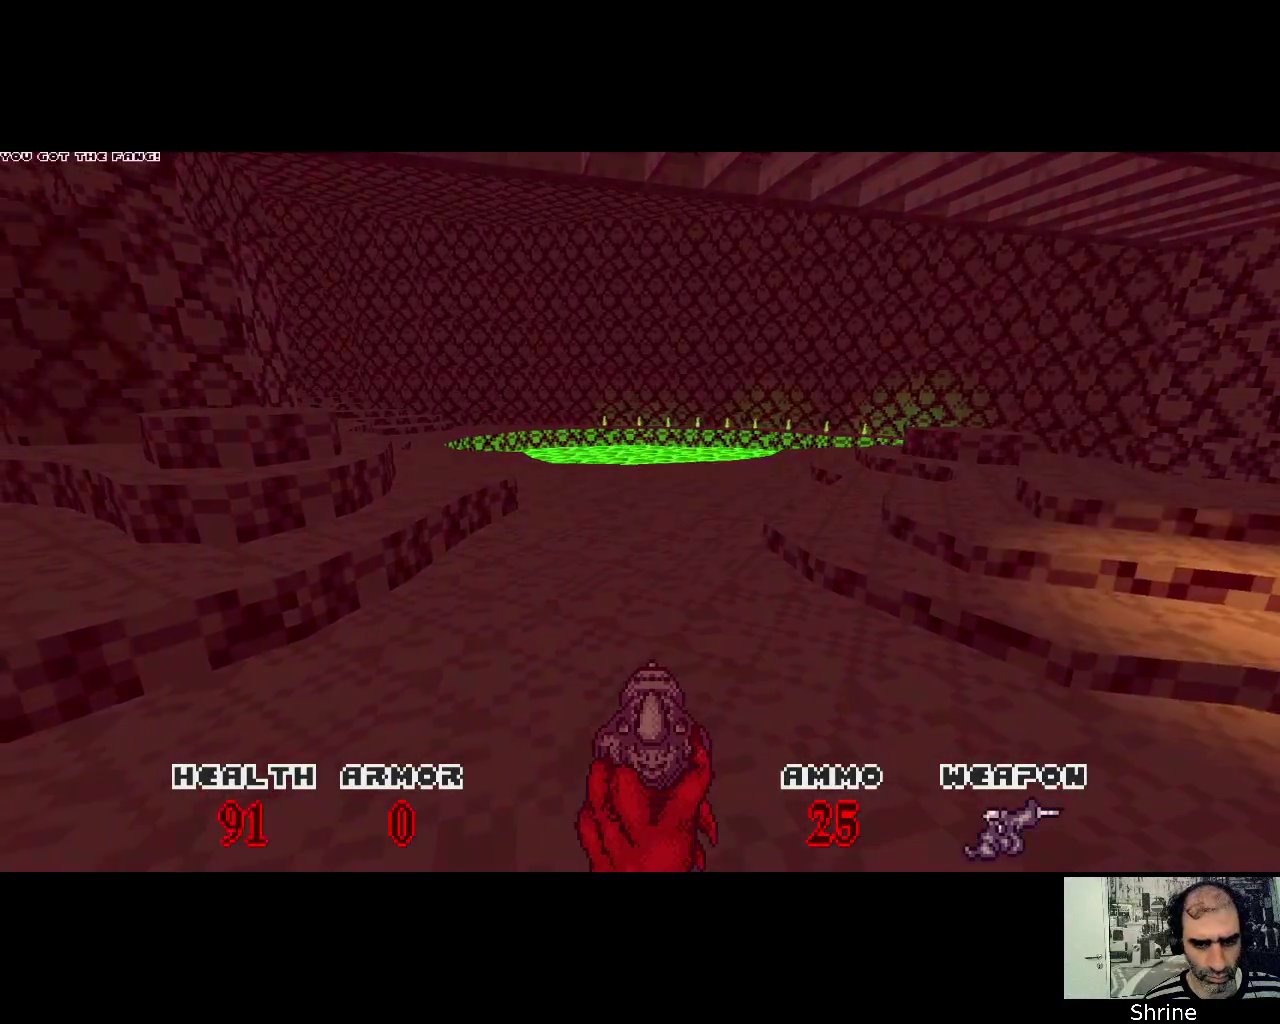
Advance beside the acid pool and shoot the green enemy until it dies
{"action": "key", "text": "ctrl"}
{"action": "key", "text": "Left"}
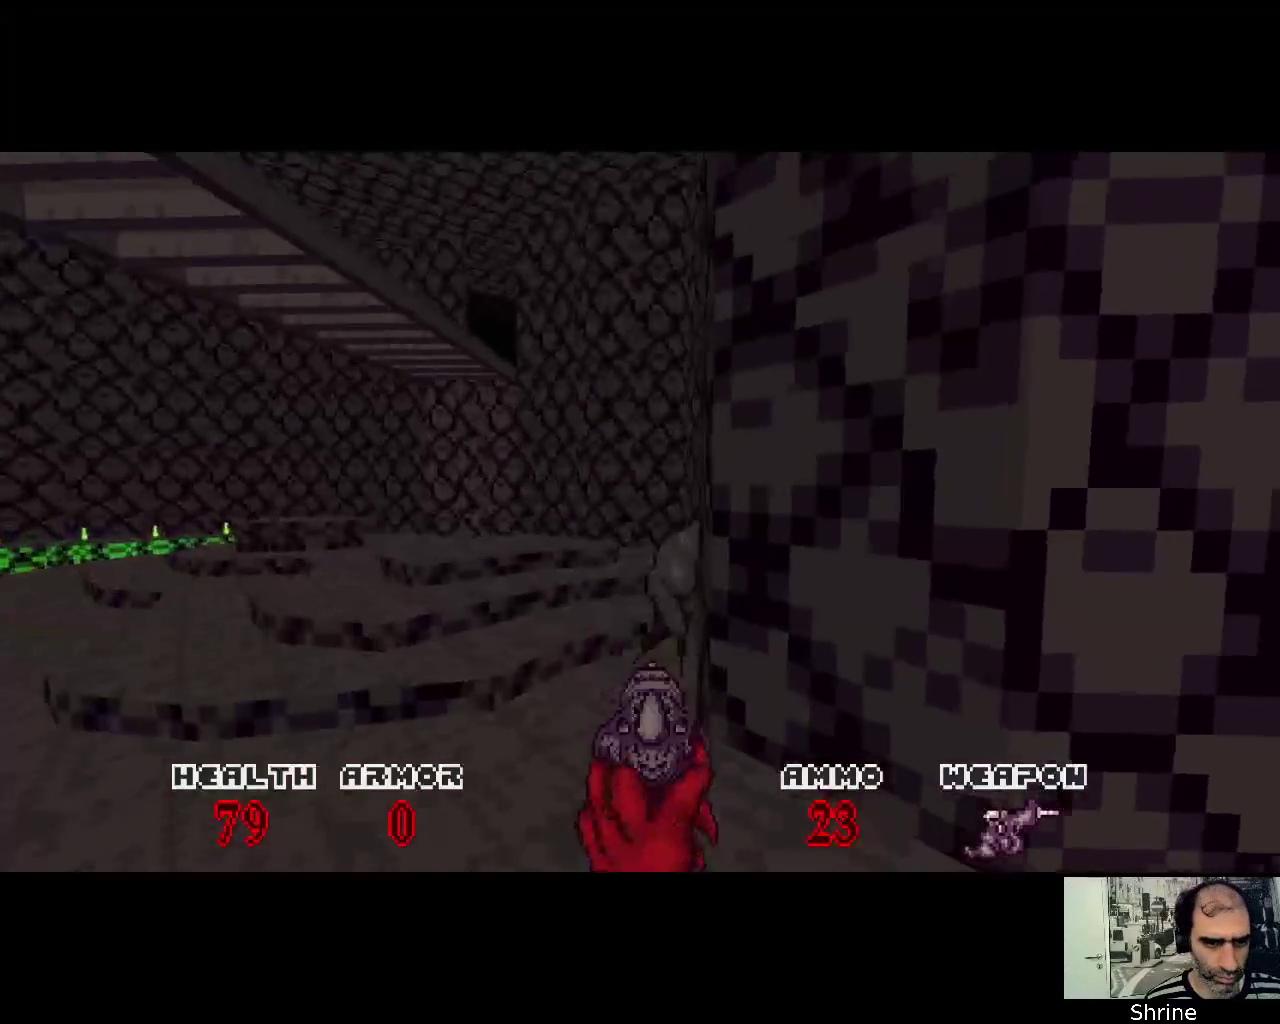
{"action": "key", "text": "Up"}
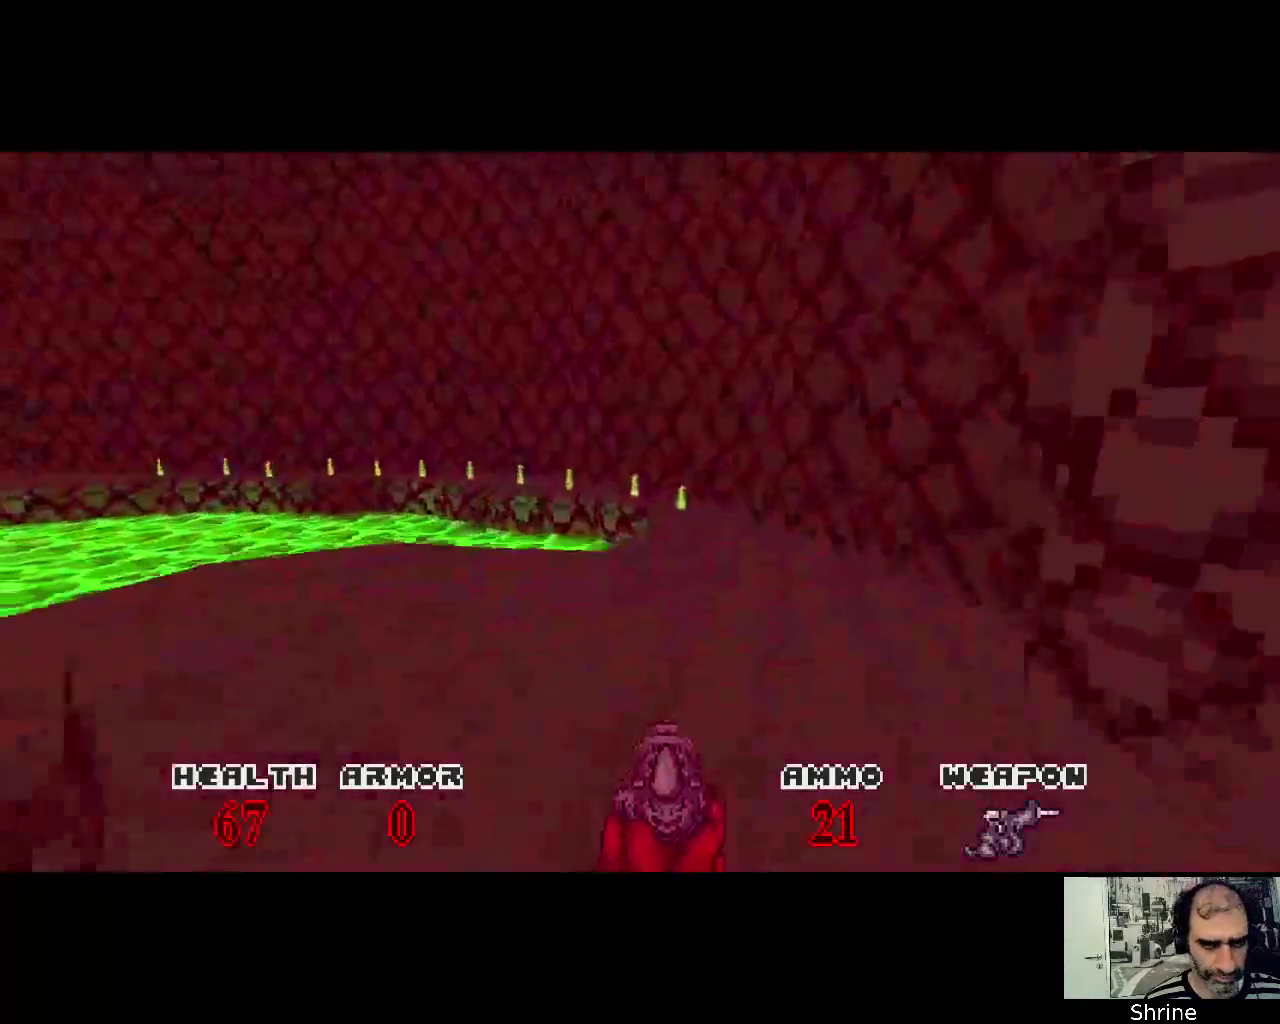
{"action": "key", "text": "Right"}
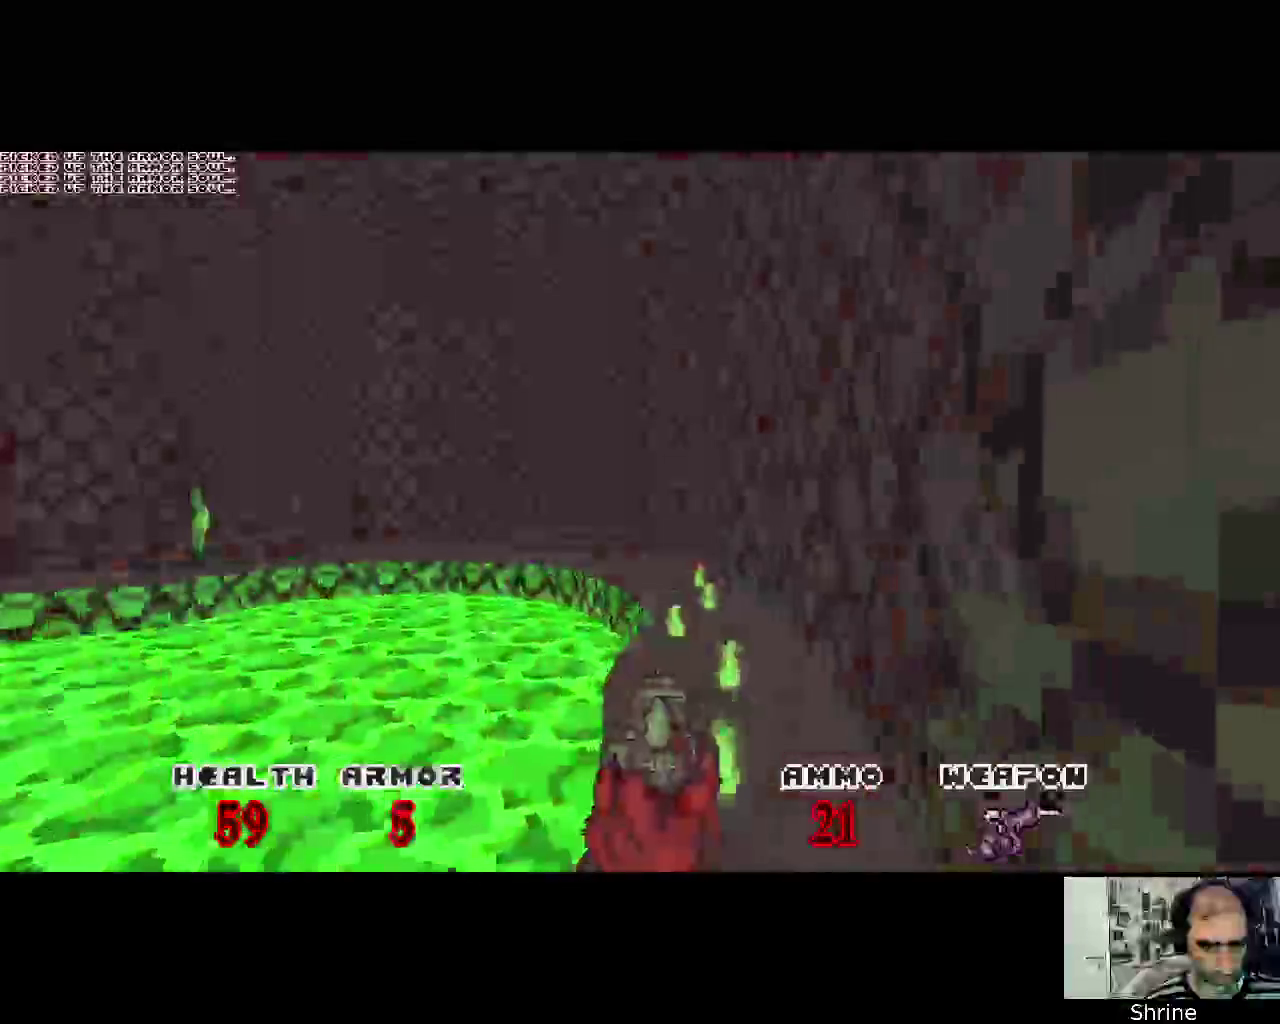
{"action": "key", "text": "Right"}
{"action": "key", "text": "ctrl"}
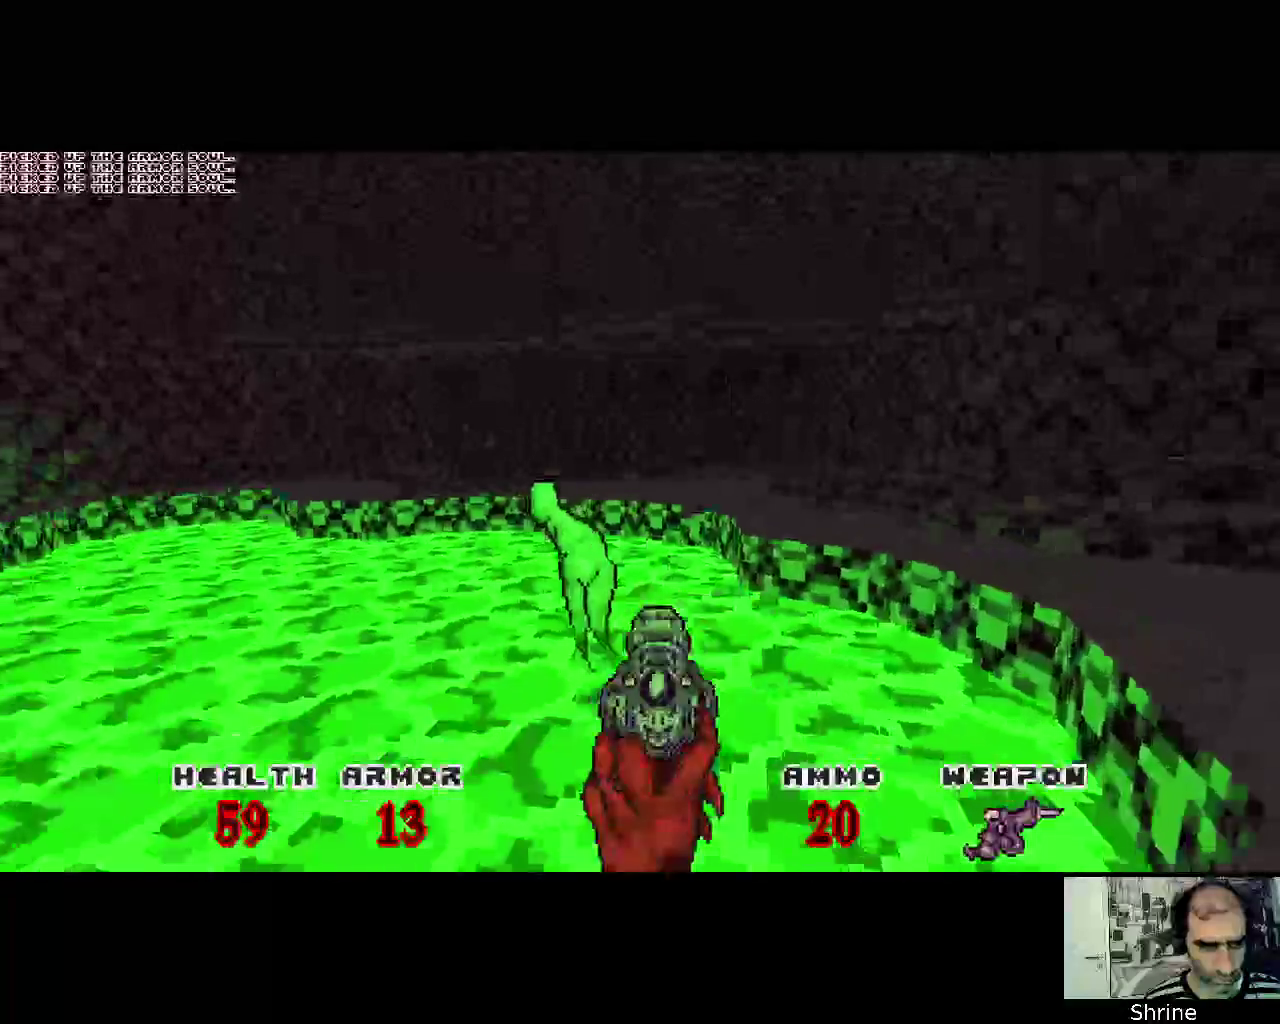
{"action": "key", "text": "ctrl"}
Keep firing at the enemies near the barred windows
{"action": "key", "text": "Right"}
{"action": "key", "text": "ctrl"}
{"action": "key", "text": "ctrl"}
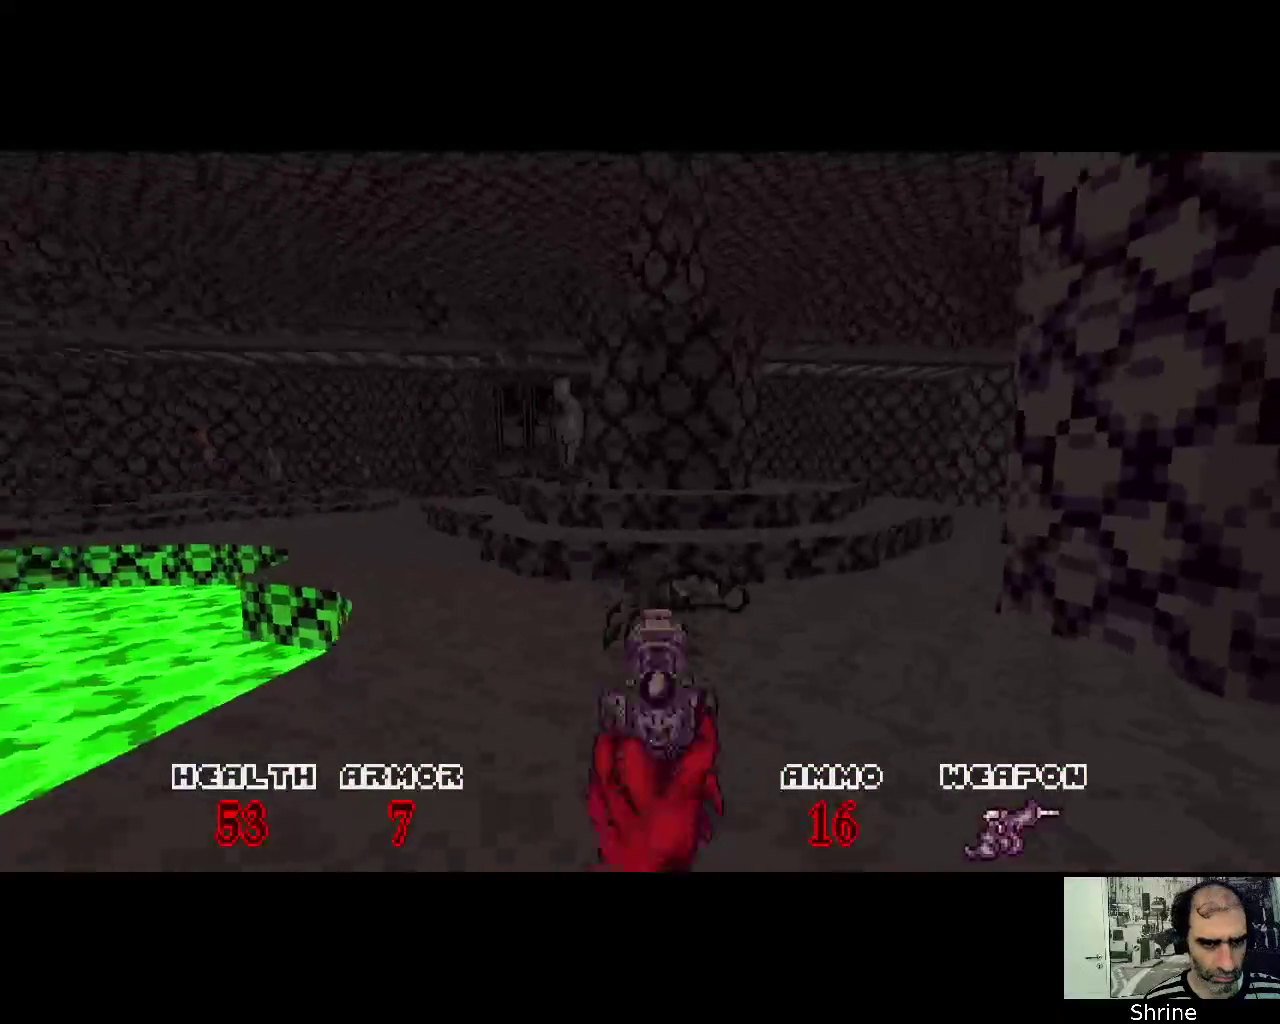
{"action": "key", "text": "Left"}
{"action": "key", "text": "ctrl"}
{"action": "key", "text": "ctrl"}
{"action": "key", "text": "ctrl"}
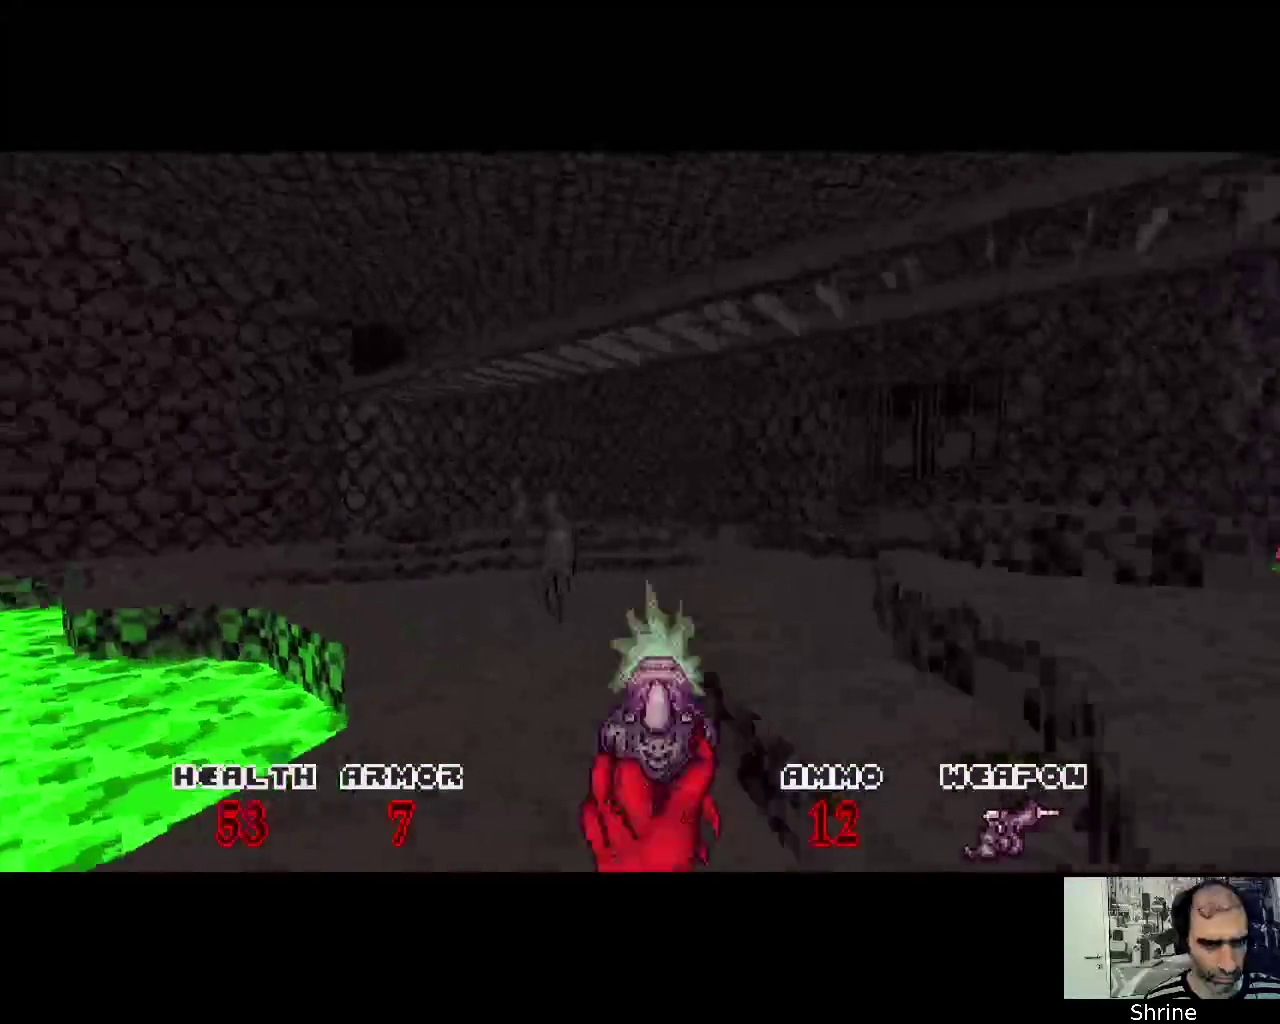
{"action": "key", "text": "Right"}
{"action": "key", "text": "ctrl"}
{"action": "key", "text": "ctrl"}
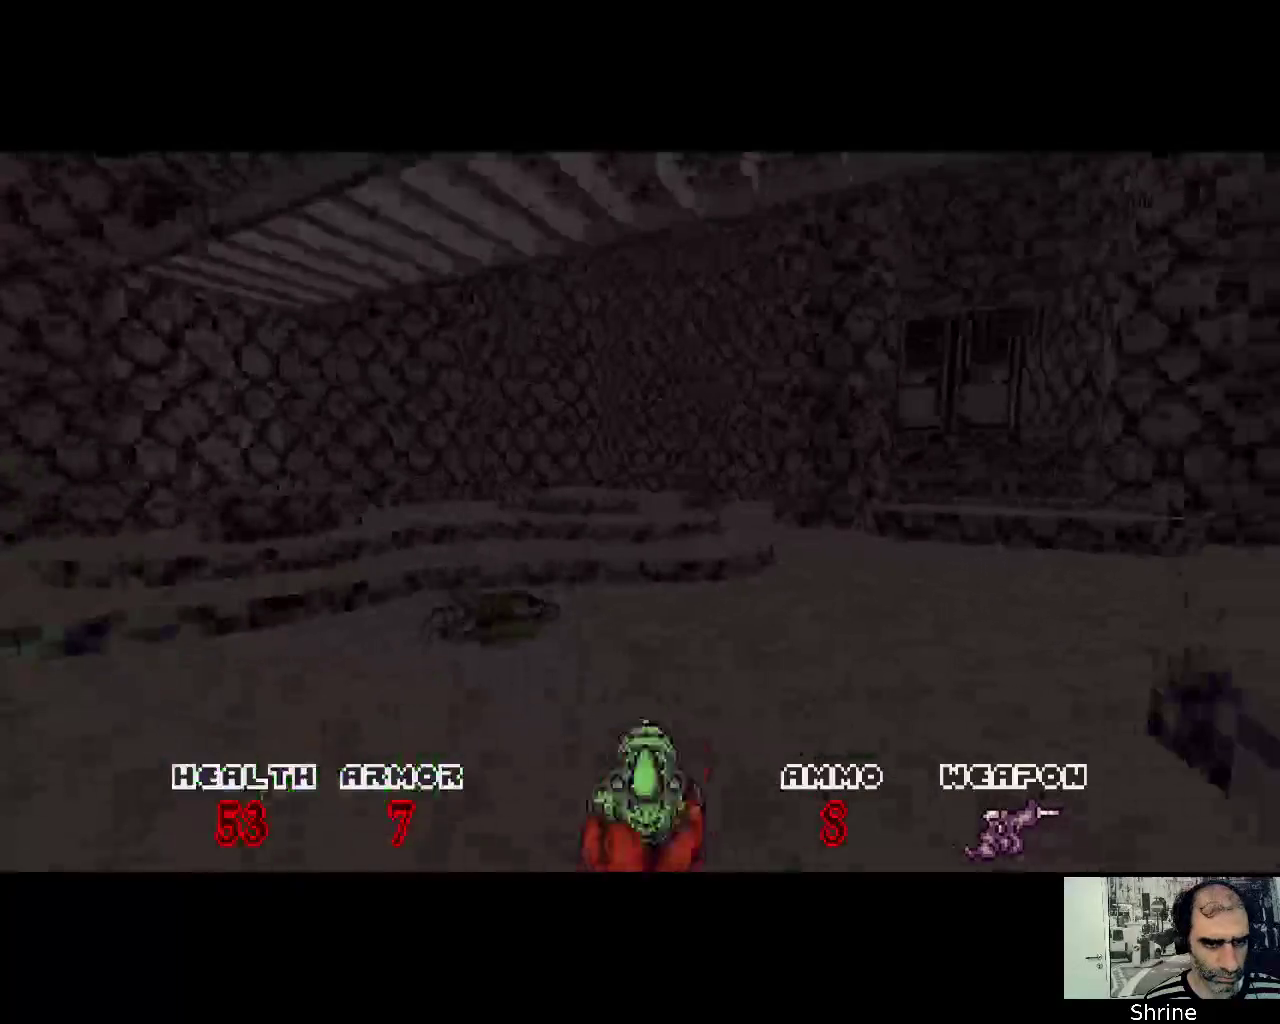
{"action": "key", "text": "Right"}
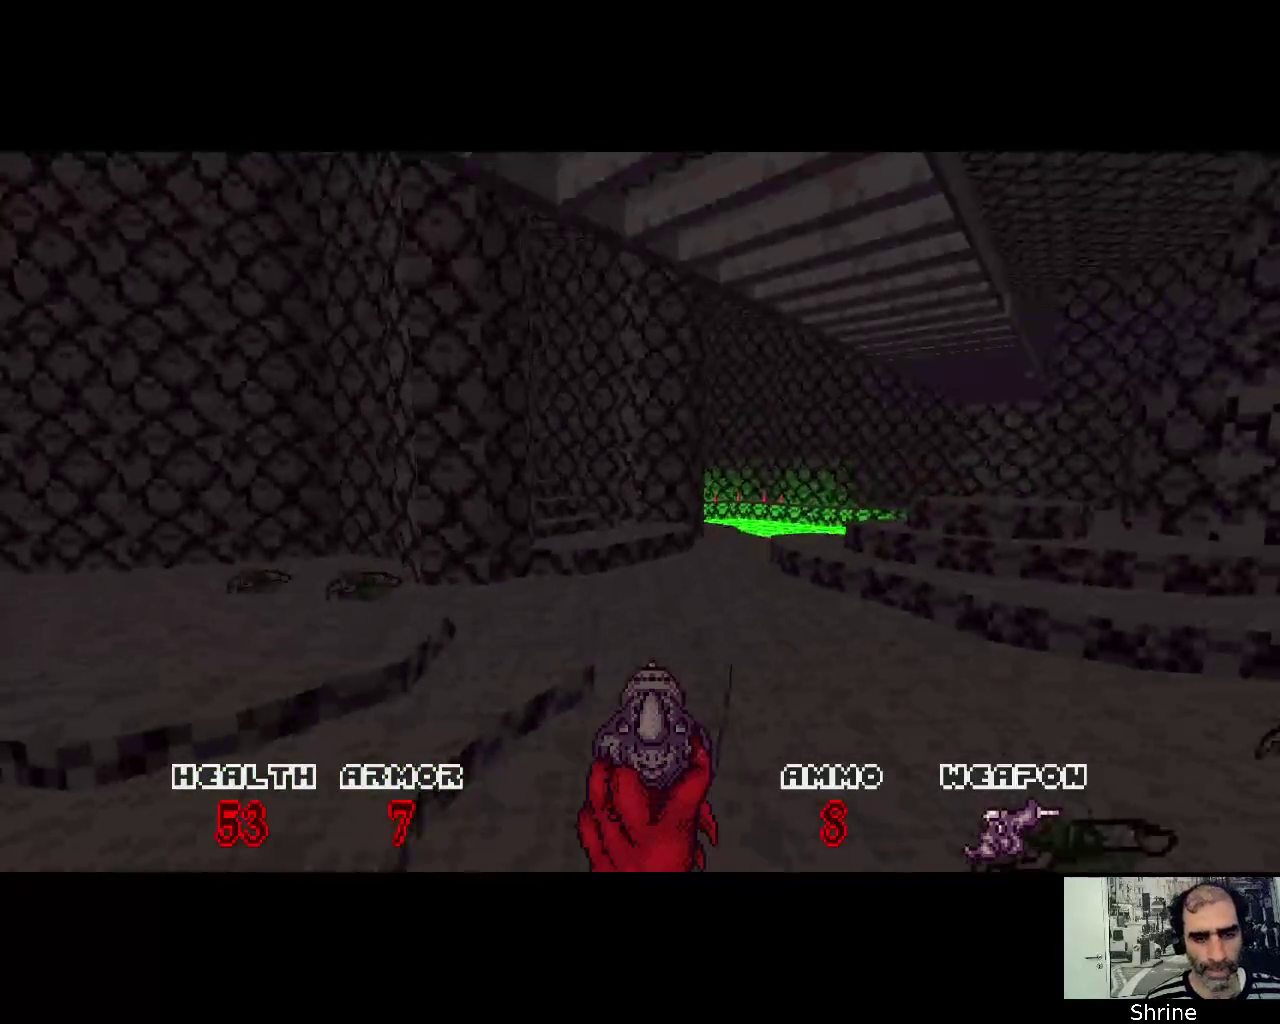
Walk past the checkered wall and fire repeatedly at the enemy ahead
{"action": "key", "text": "Right"}
{"action": "key", "text": "Up"}
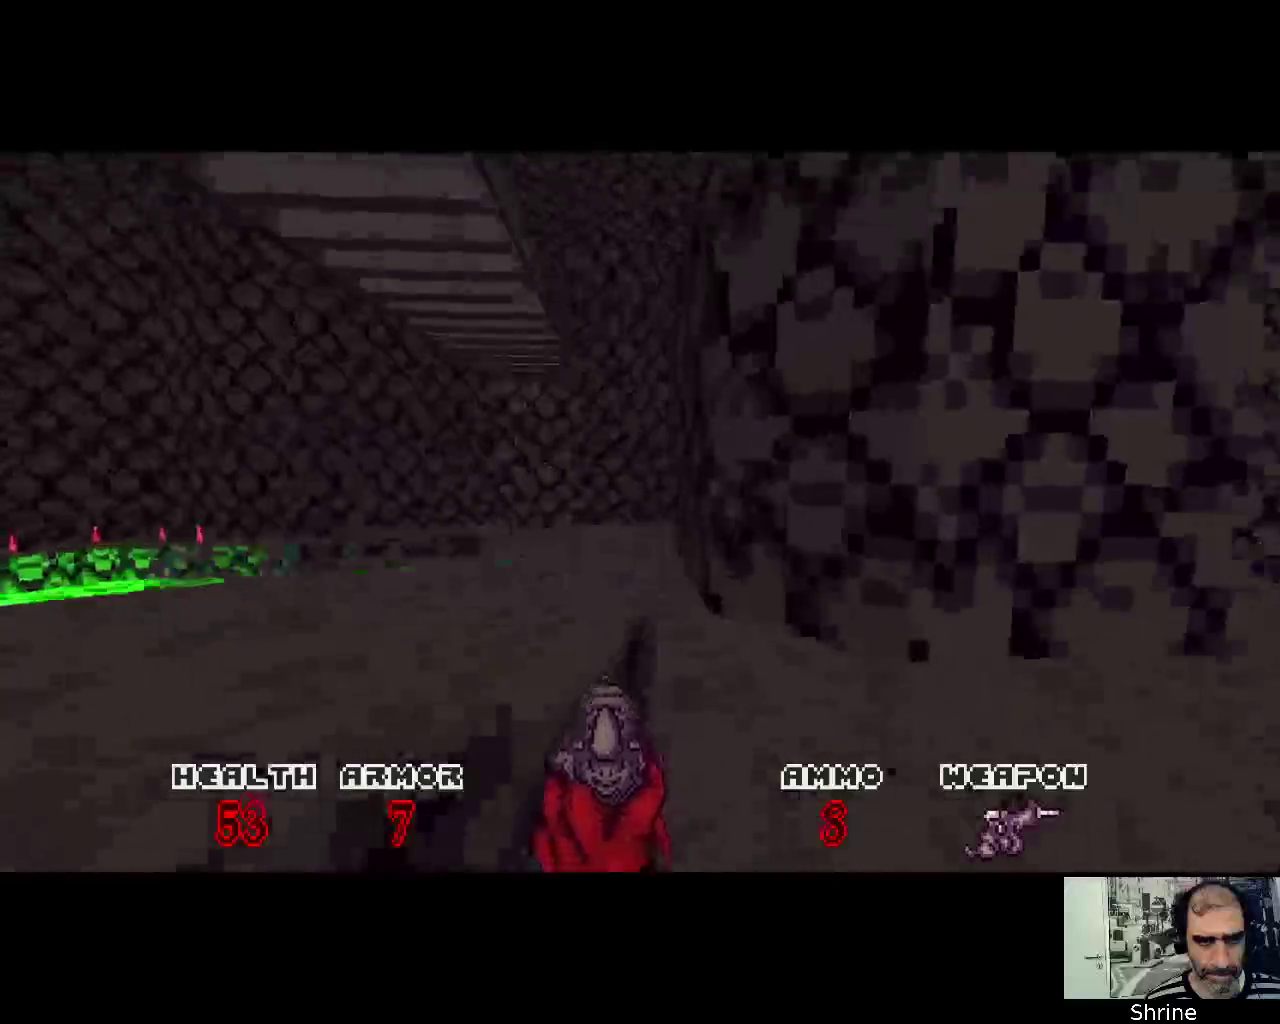
{"action": "key", "text": "ctrl"}
{"action": "key", "text": "Left"}
{"action": "key", "text": "ctrl"}
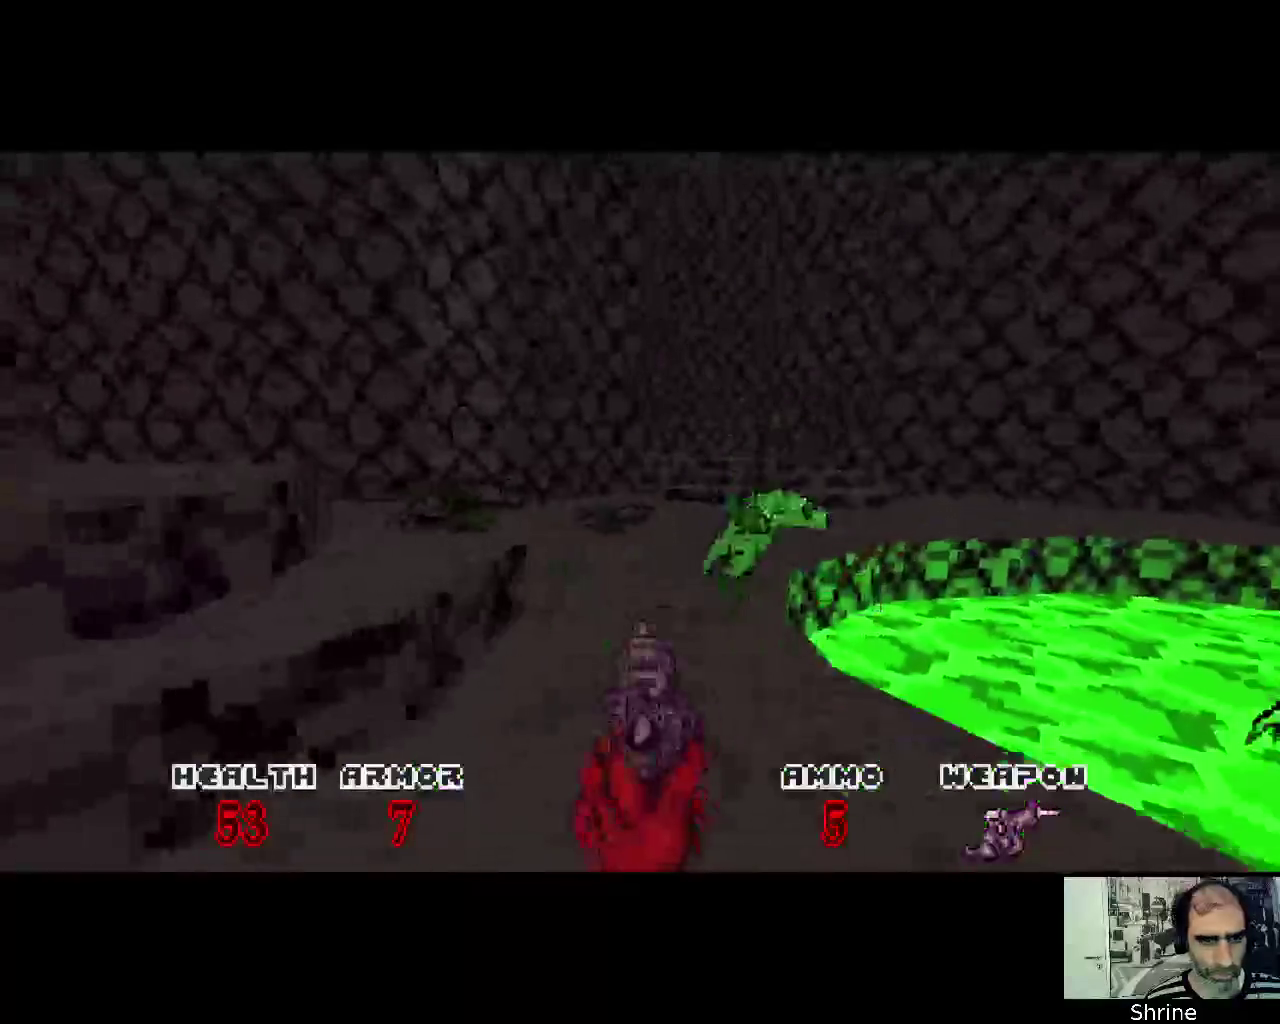
{"action": "key", "text": "ctrl"}
Move along the pool wall, collecting the armor soul on the way
{"action": "key", "text": "Right"}
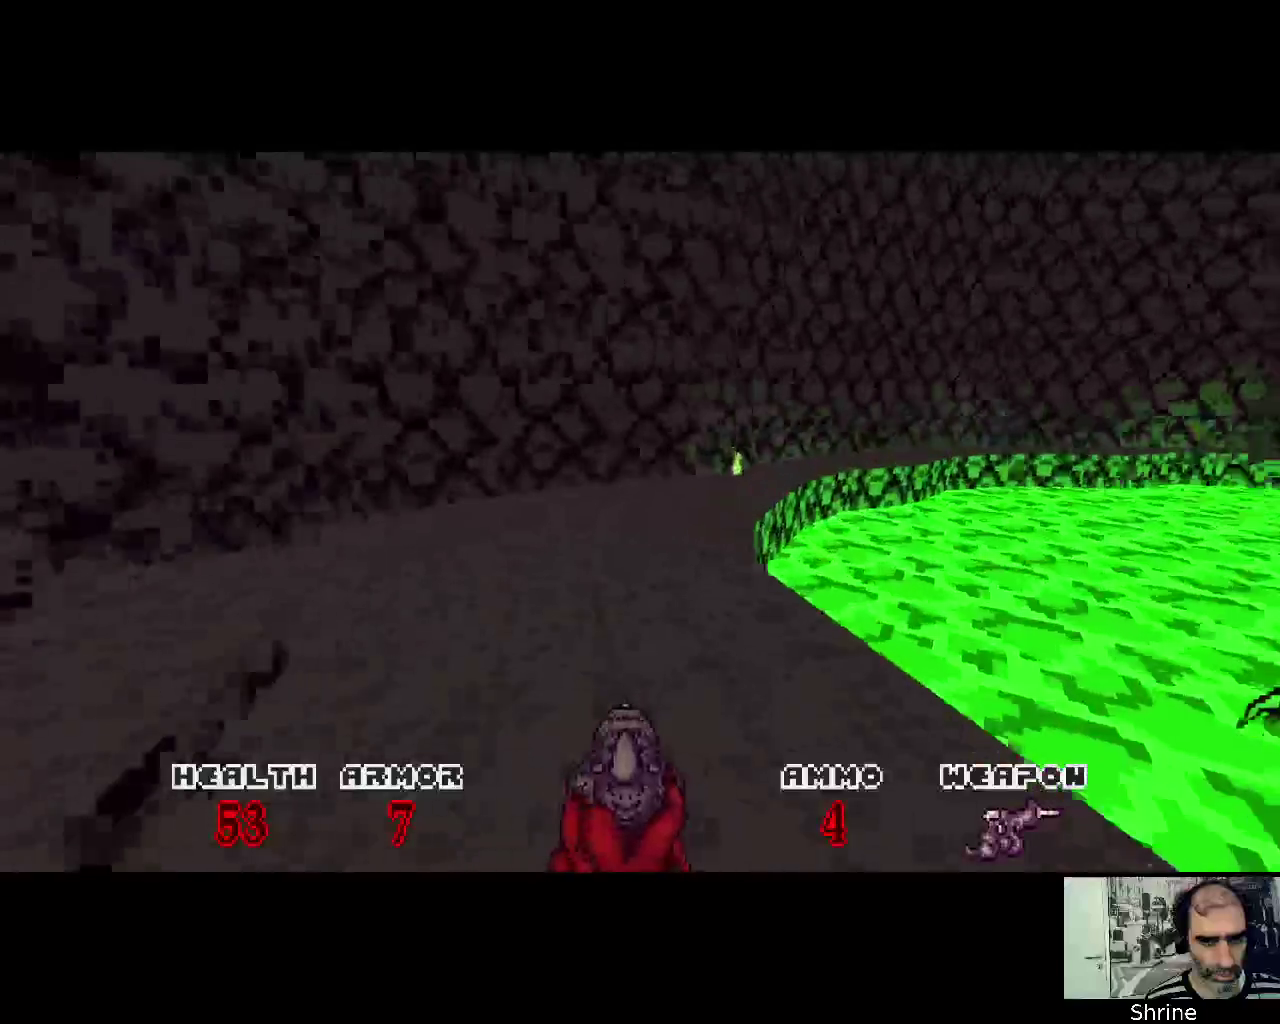
{"action": "key", "text": "Up"}
{"action": "key", "text": "Left"}
{"action": "key", "text": "Up"}
{"action": "key", "text": "Right"}
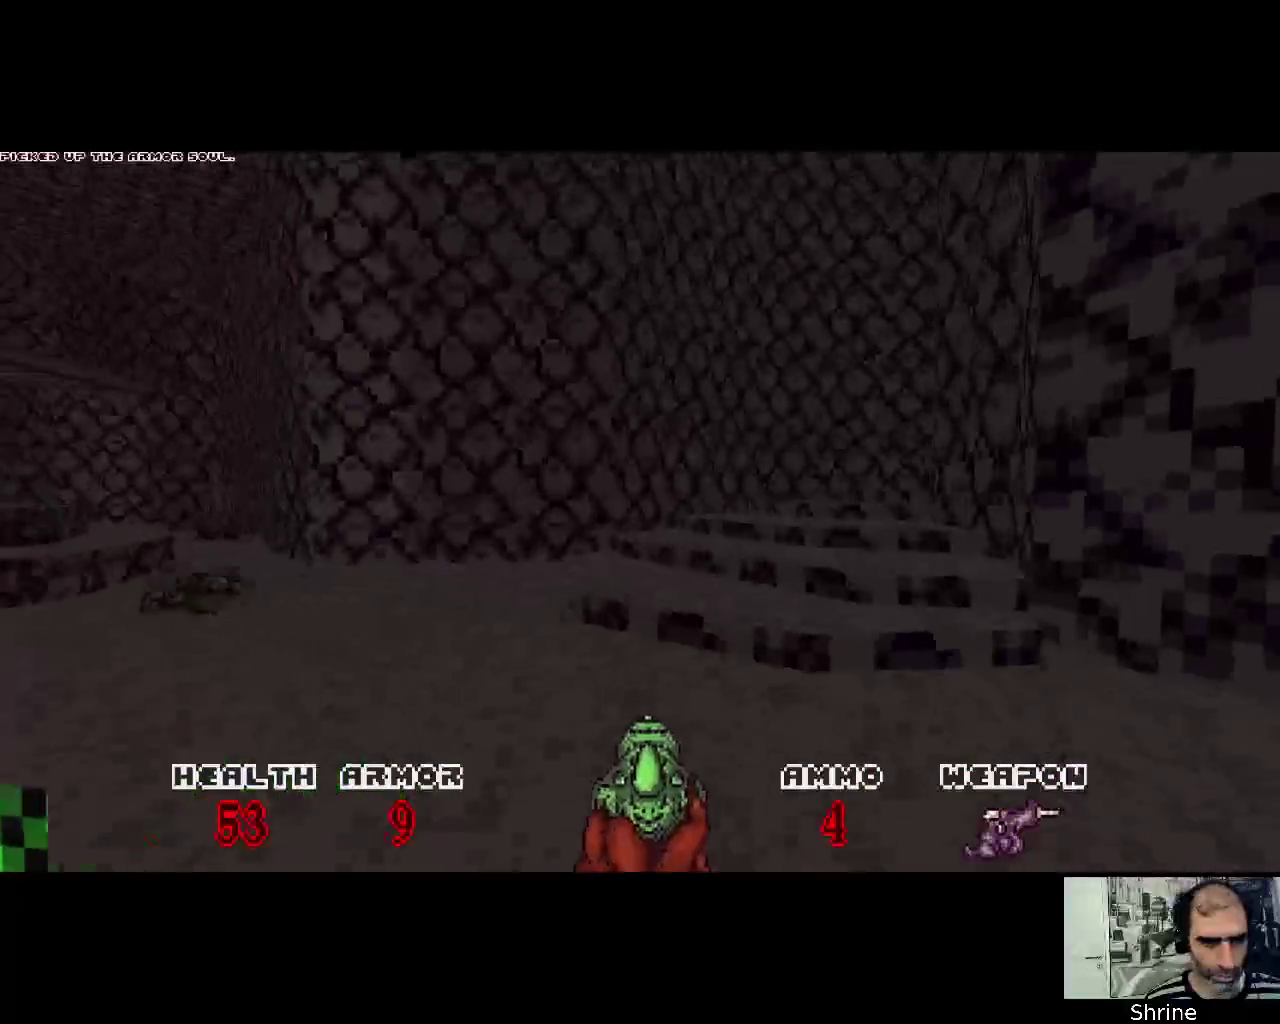
{"action": "key", "text": "Left"}
{"action": "key", "text": "Up"}
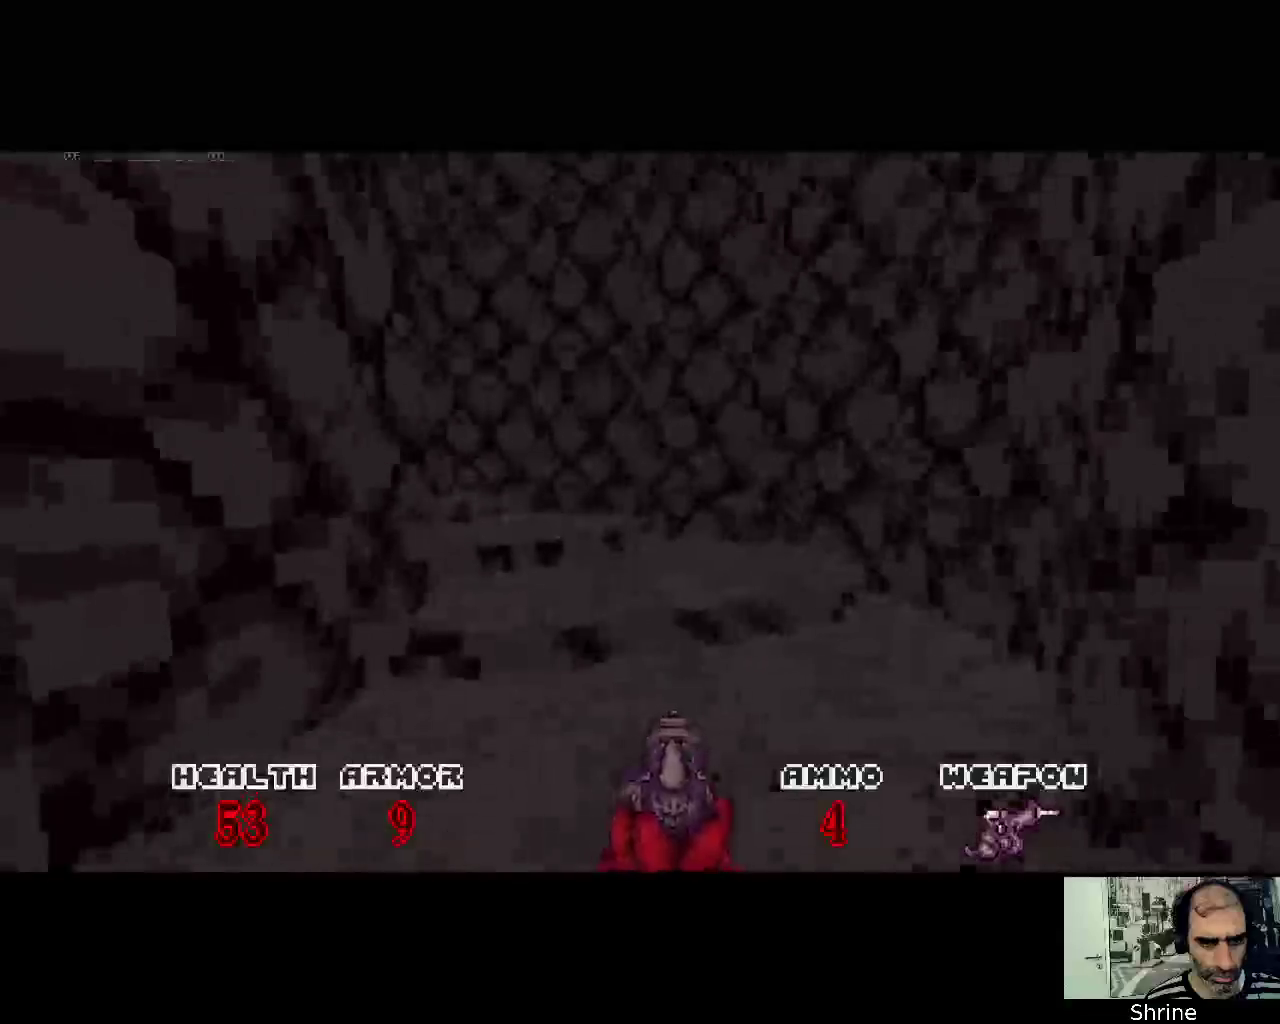
Enter the slime room, grab the Slugger and collect the ammo souls by the pool
{"action": "key", "text": "Up"}
{"action": "key", "text": "Left"}
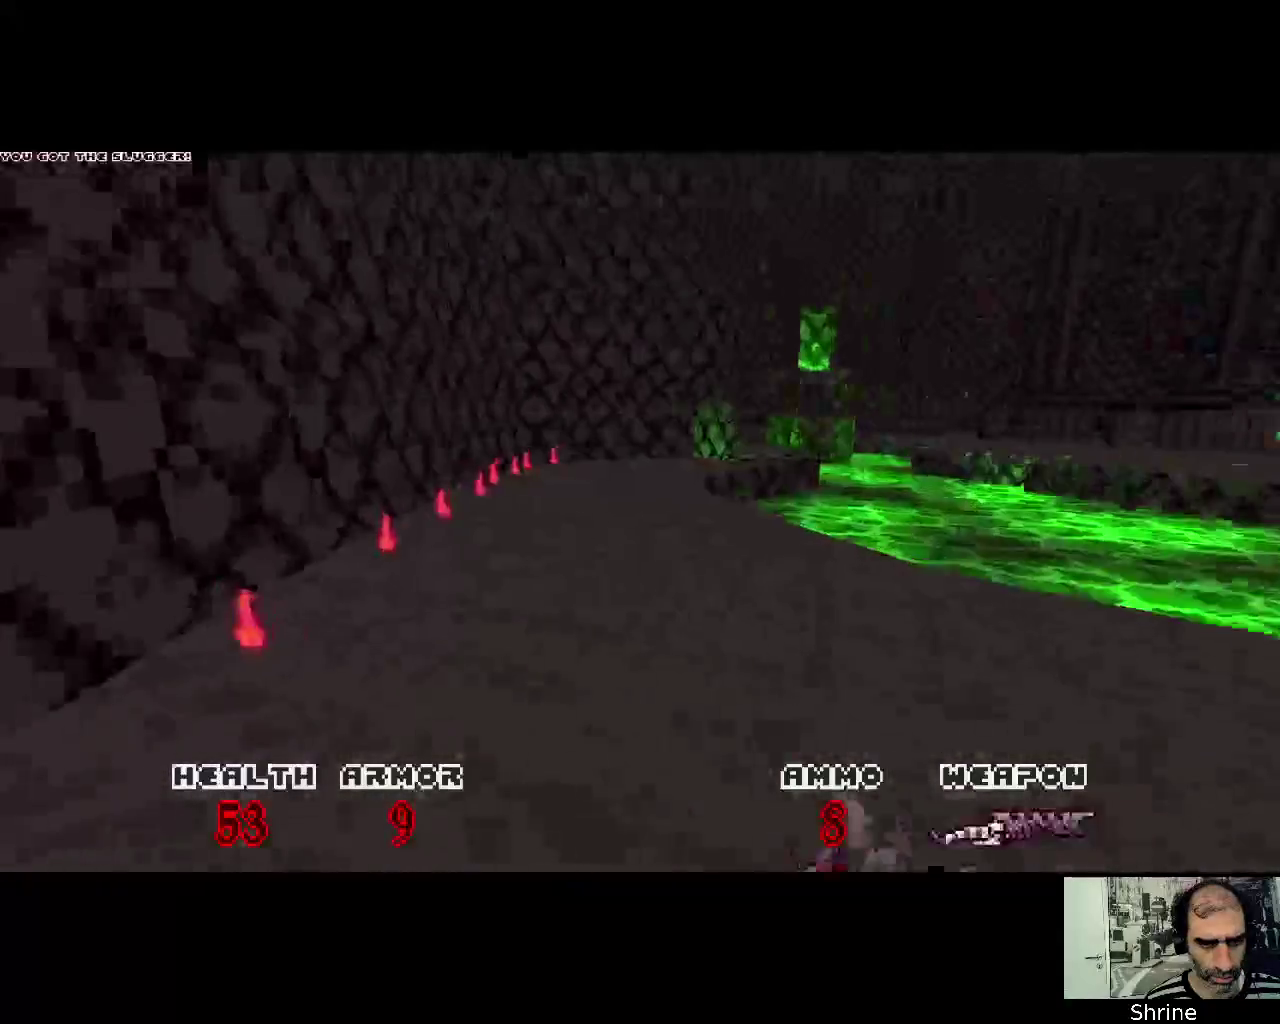
{"action": "key", "text": "Up"}
{"action": "key", "text": "Right"}
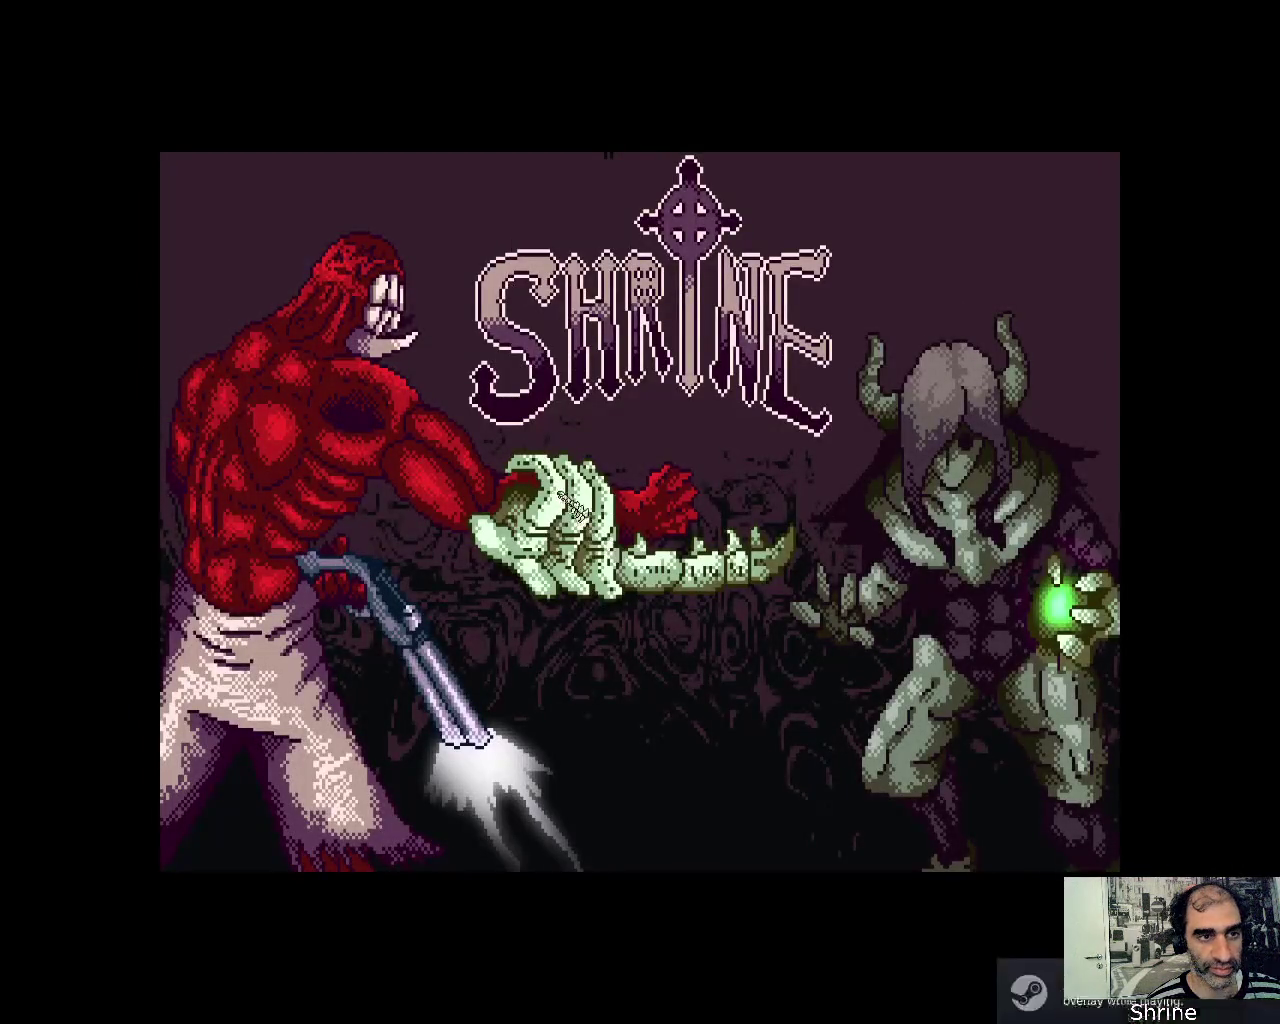
Start a new game from the main menu and shoot at the enemies ahead
{"action": "key", "text": "Escape"}
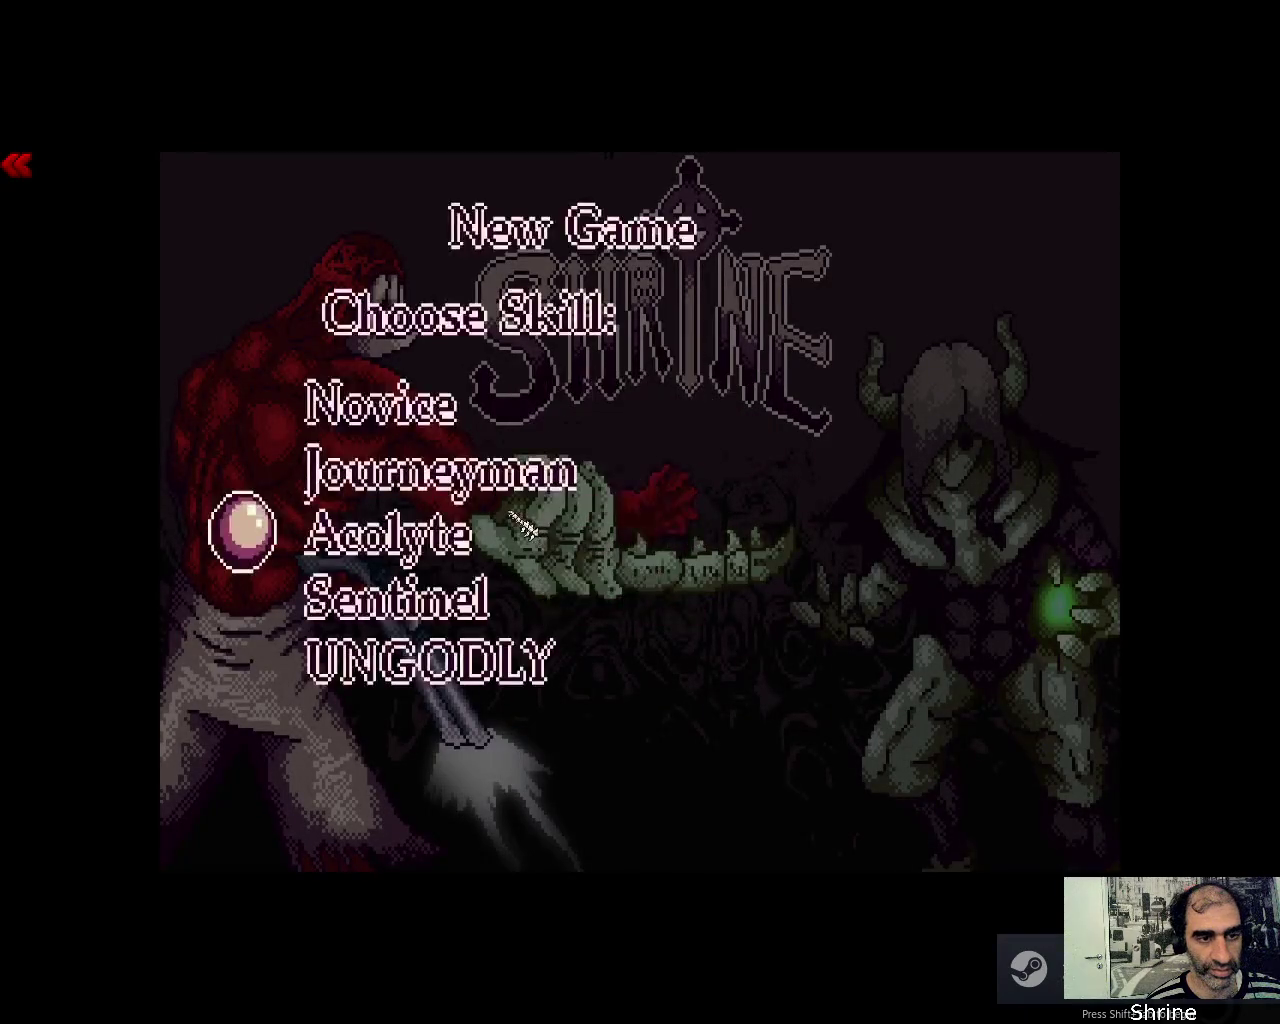
{"action": "key", "text": "Return"}
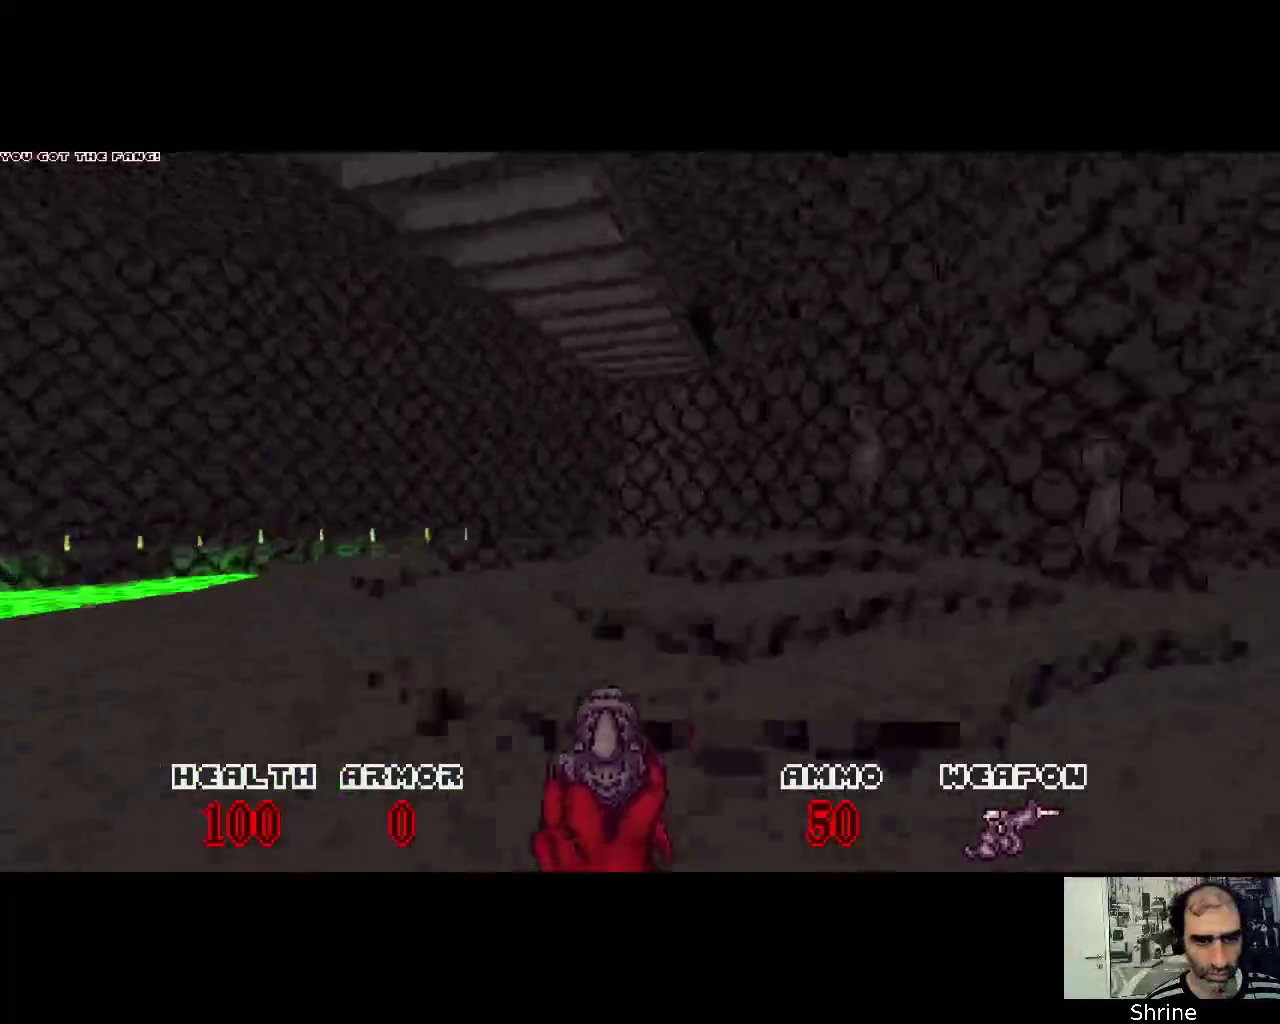
{"action": "left_click", "coordinate": [640, 512]}
{"action": "left_click", "coordinate": [640, 512]}
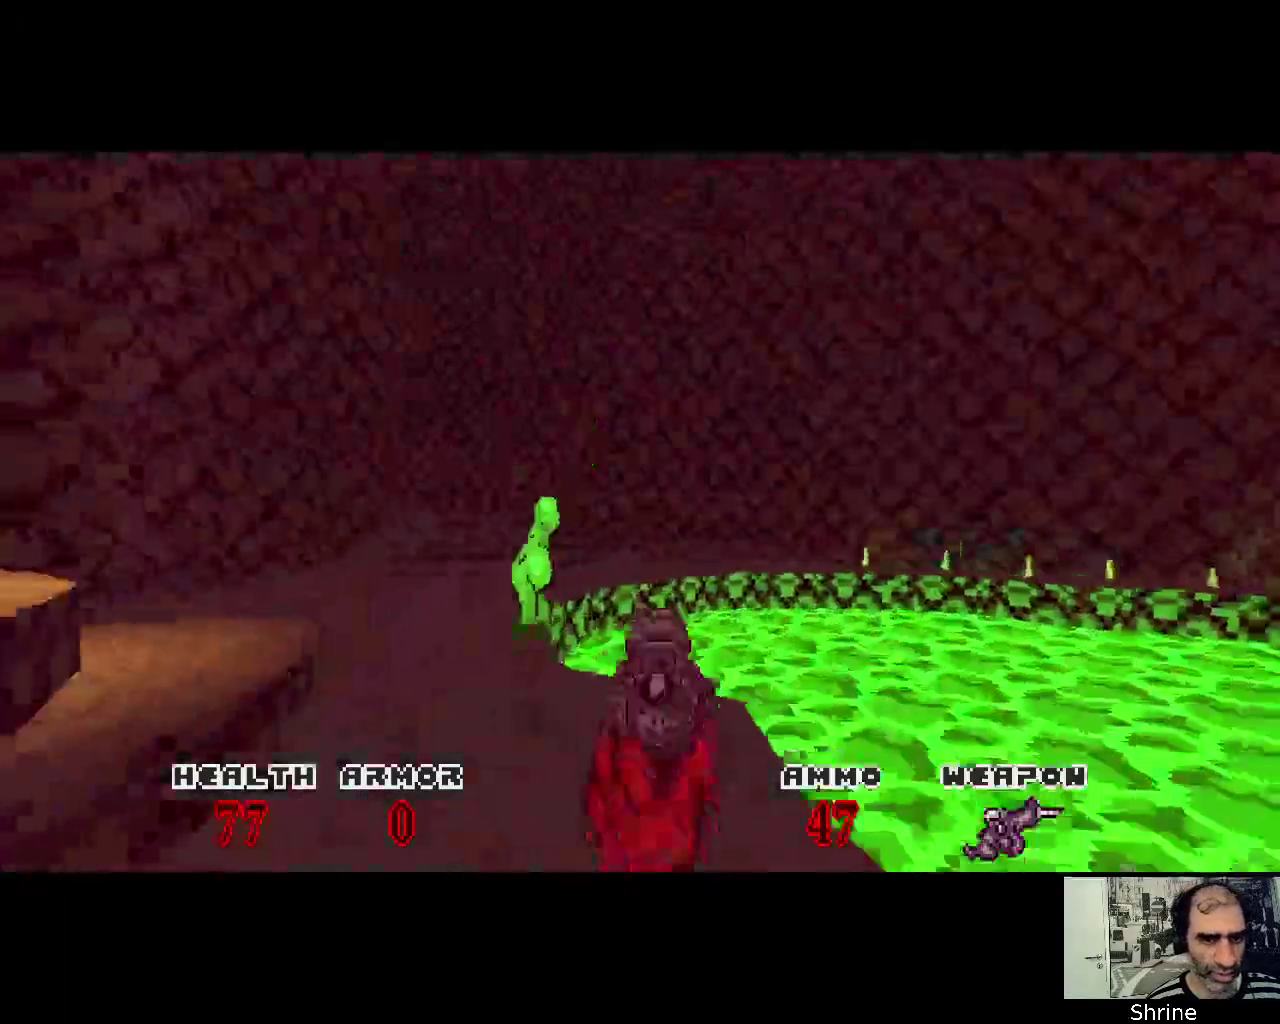
{"action": "left_click", "coordinate": [640, 512]}
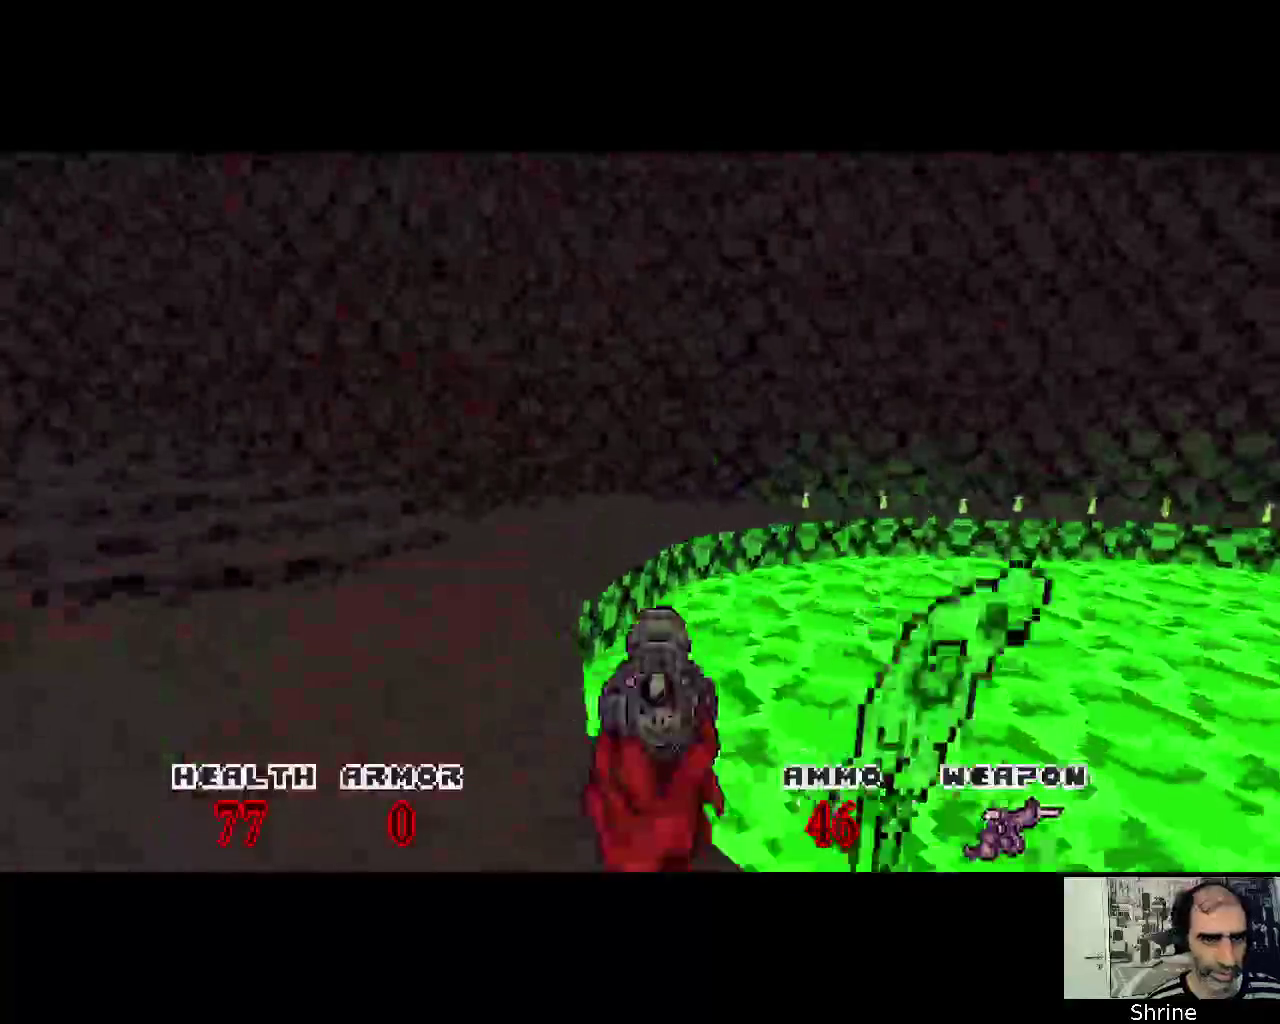
Move along the slime pool collecting armor and ammo souls, firing in the grey corridor
{"action": "key", "text": "w"}
{"action": "key", "text": "w"}
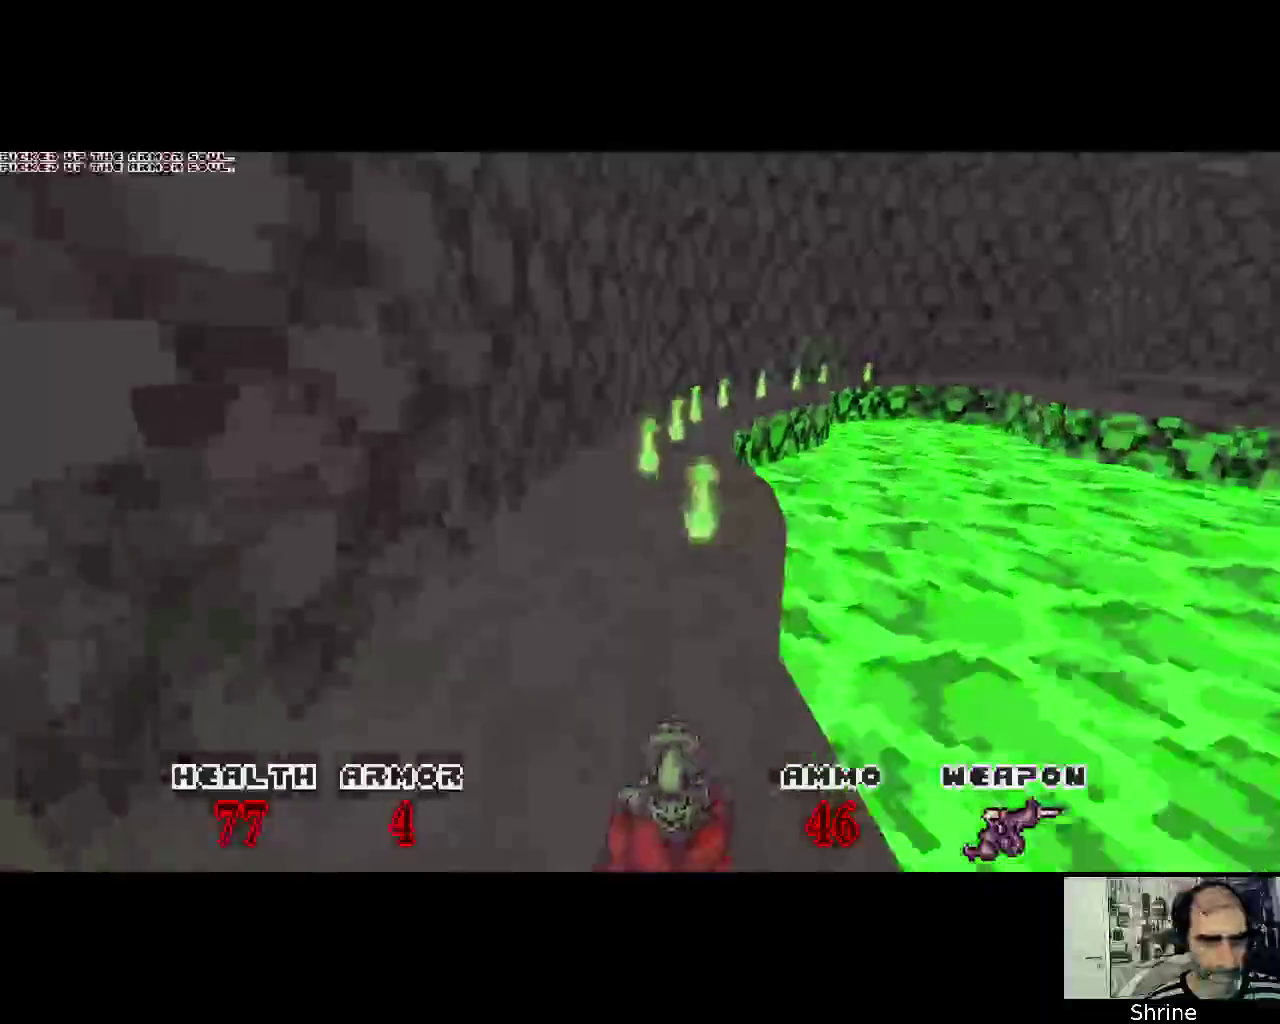
{"action": "key", "text": "w"}
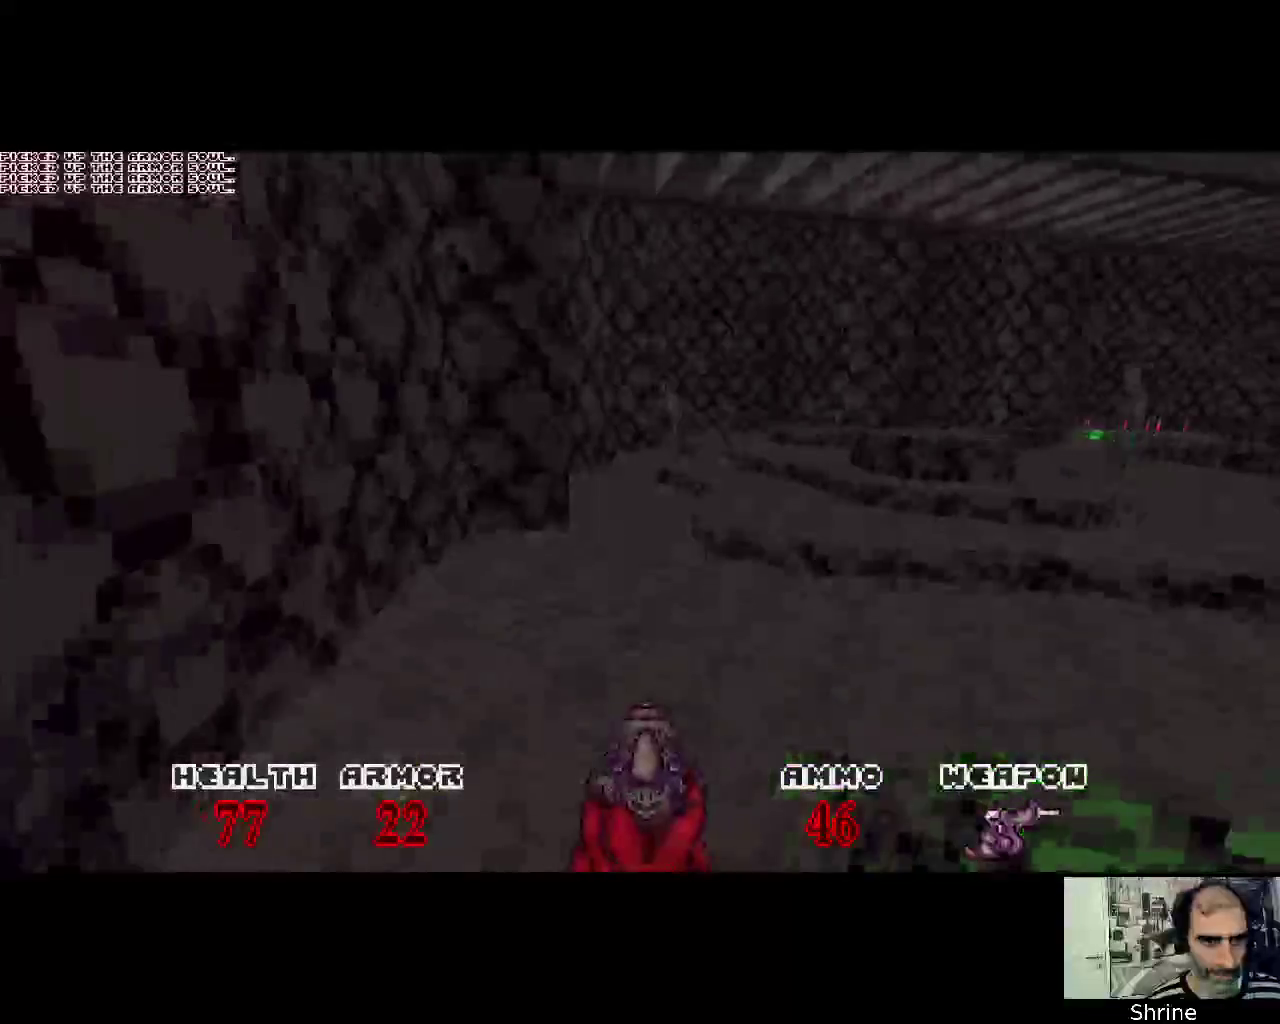
{"action": "key", "text": "w"}
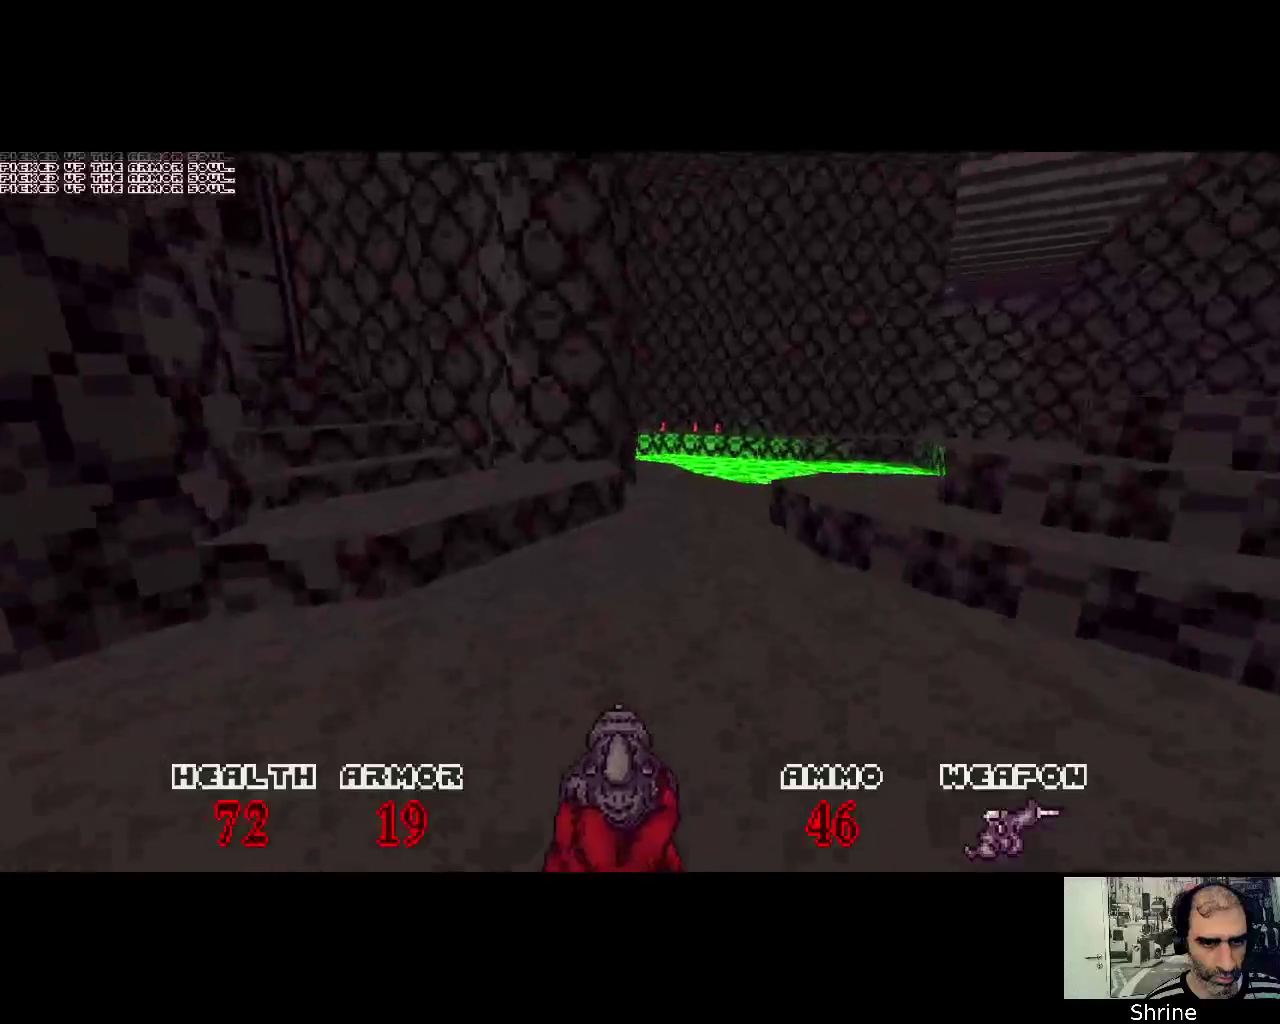
{"action": "key", "text": "w"}
{"action": "key", "text": "w"}
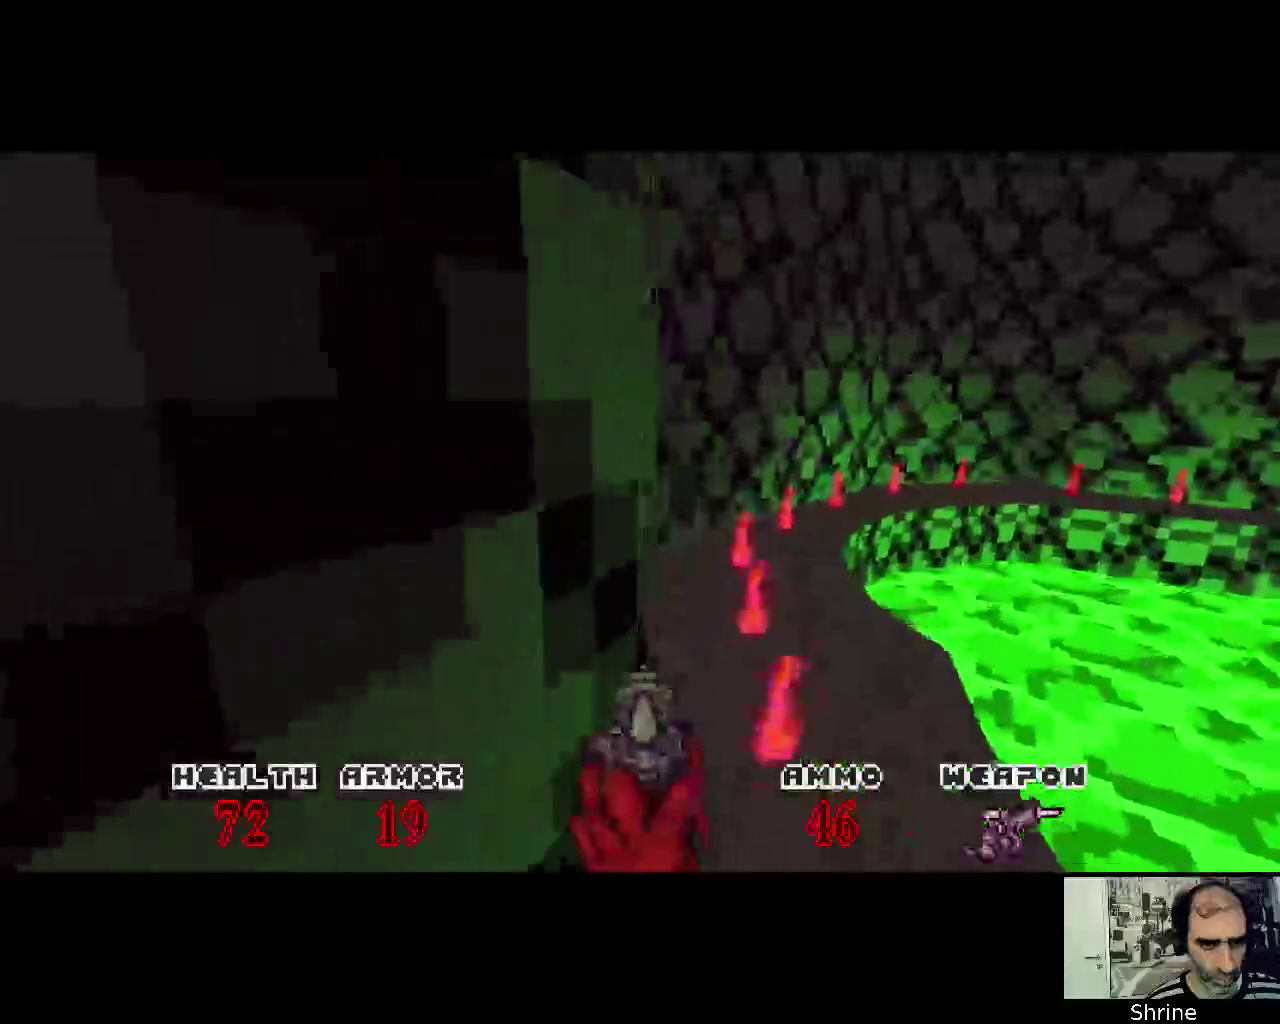
{"action": "key", "text": "w"}
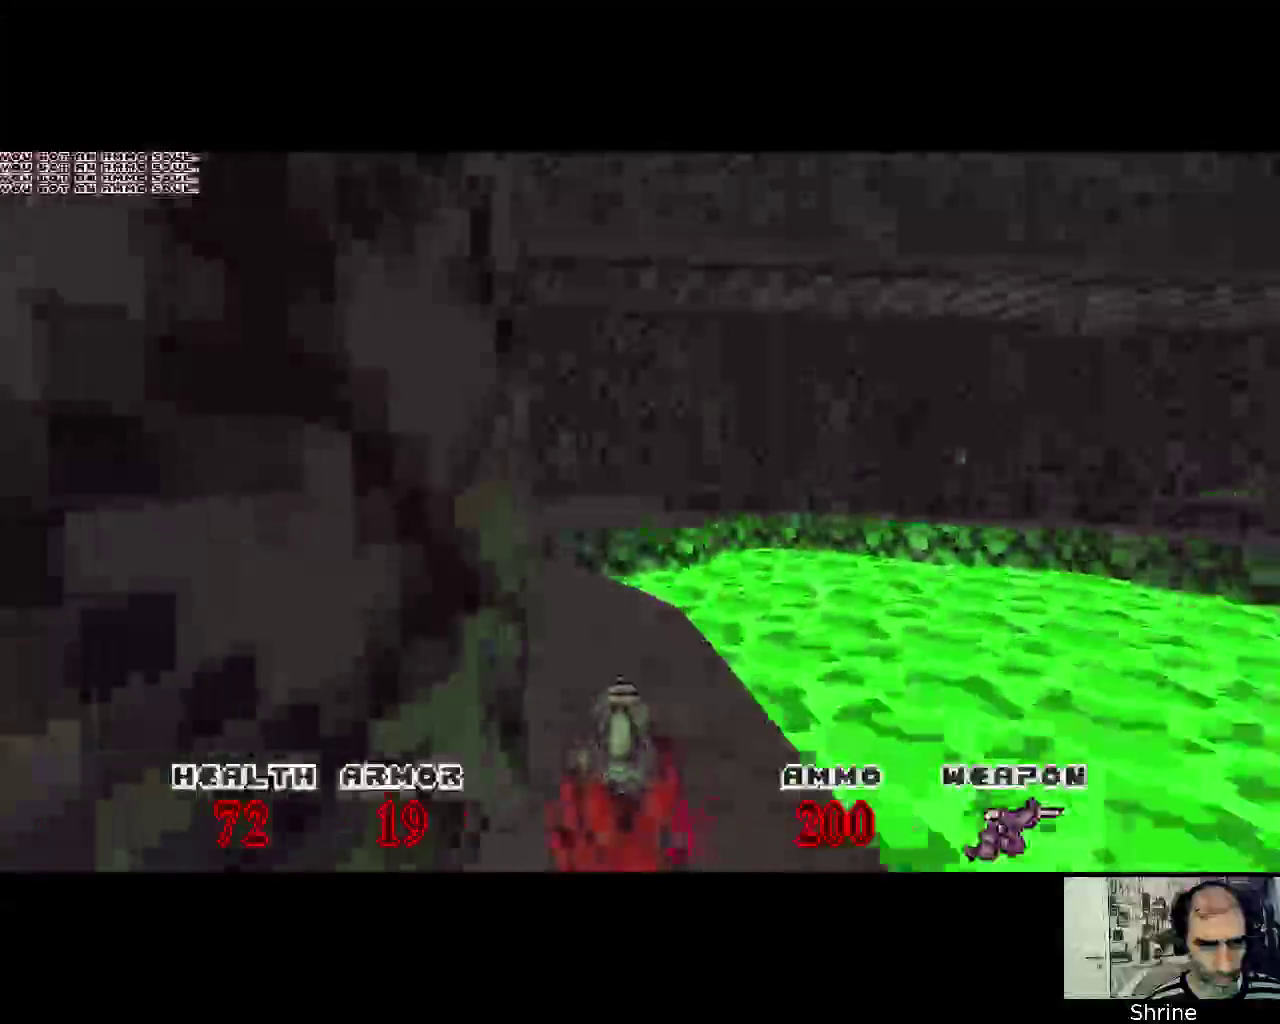
{"action": "key", "text": "w"}
{"action": "key", "text": "ctrl"}
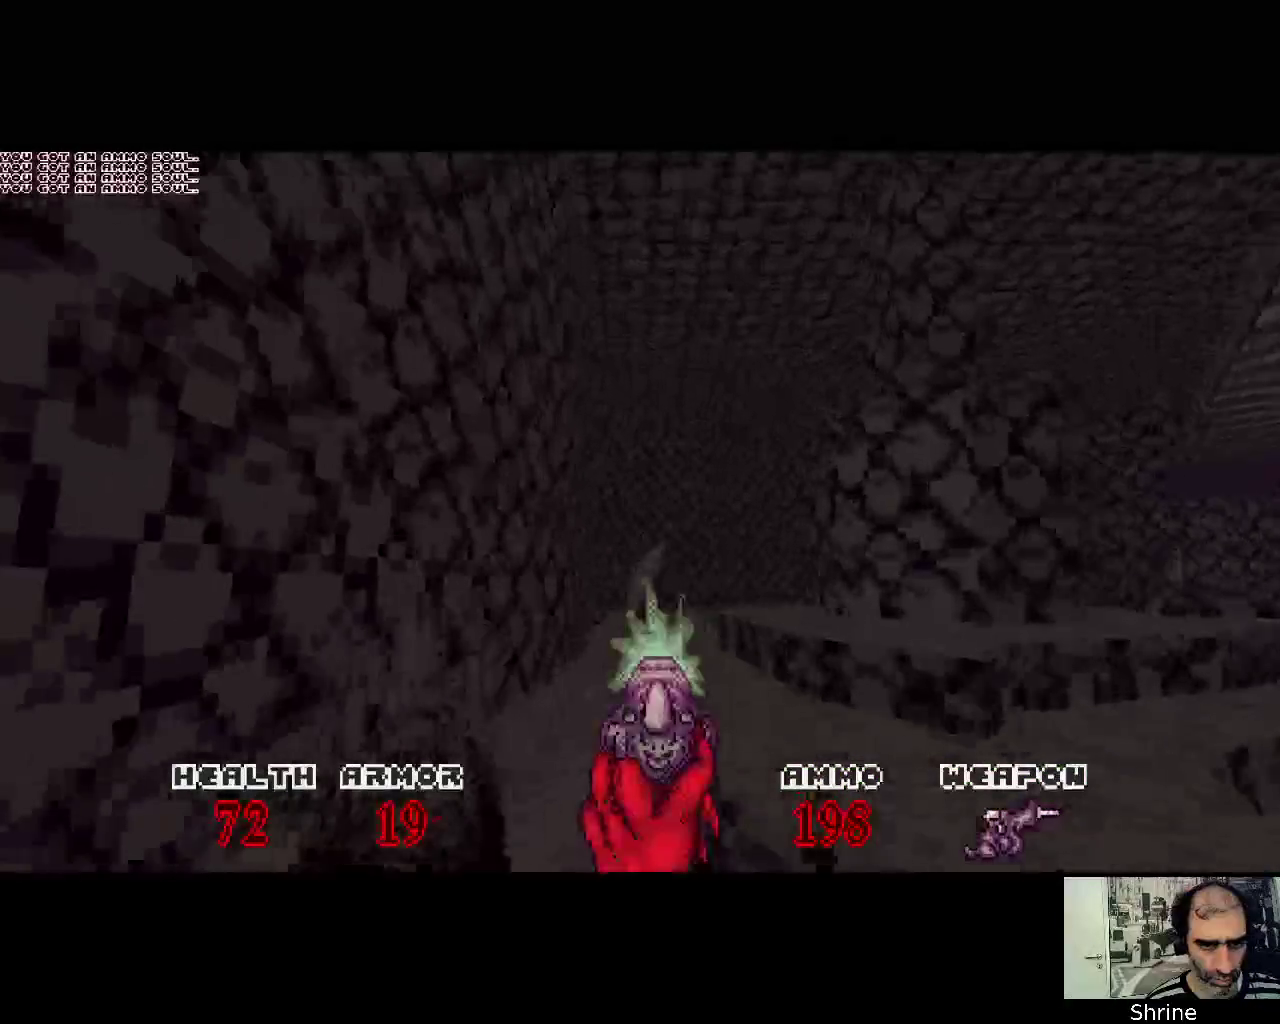
Advance through the corridors into the green-lit room and grab the Slugger
{"action": "key", "text": "w"}
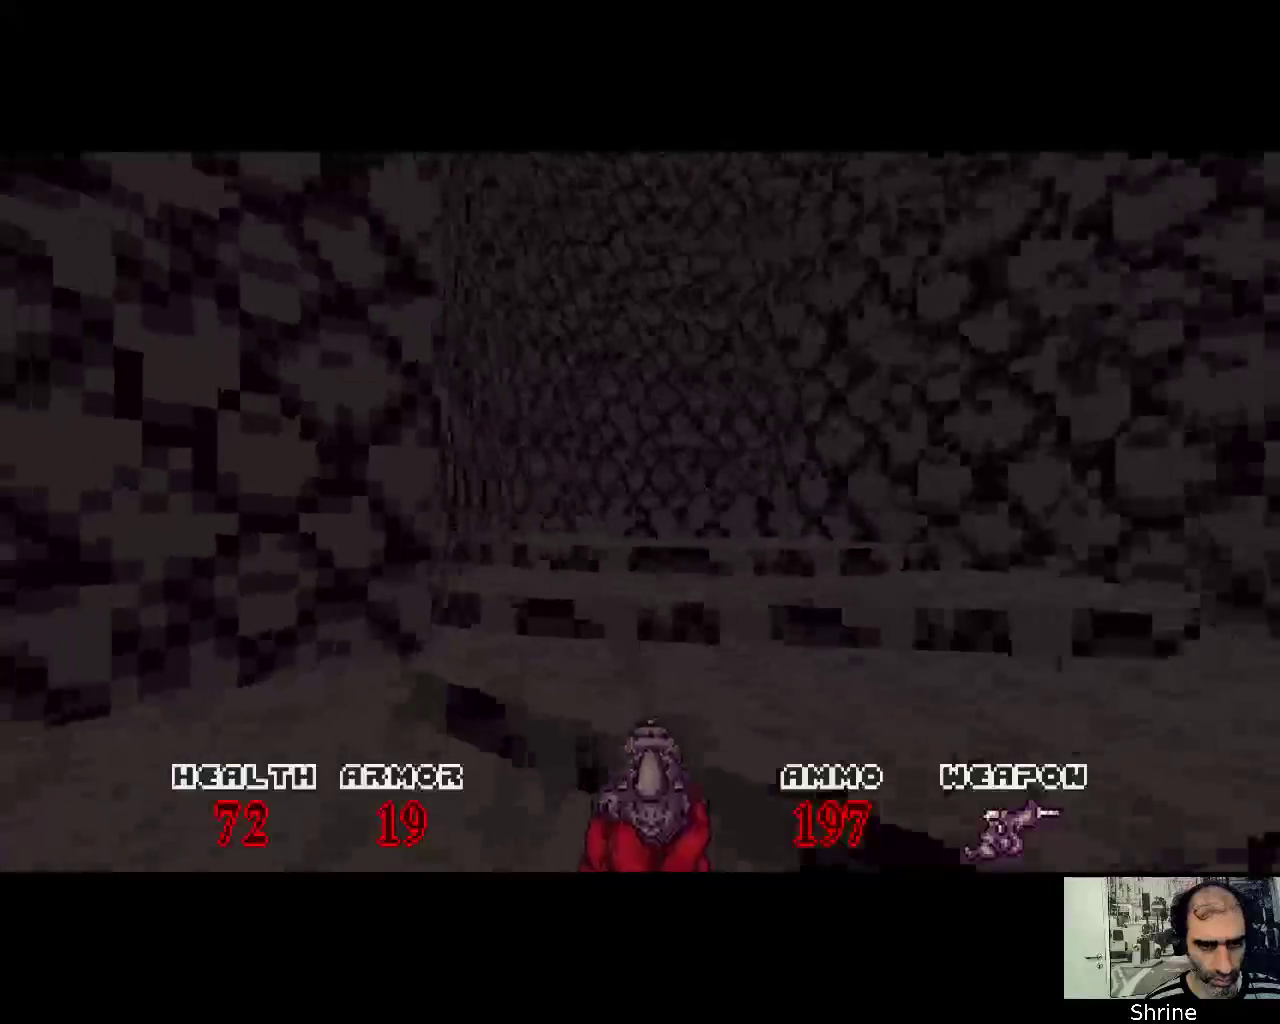
{"action": "key", "text": "w"}
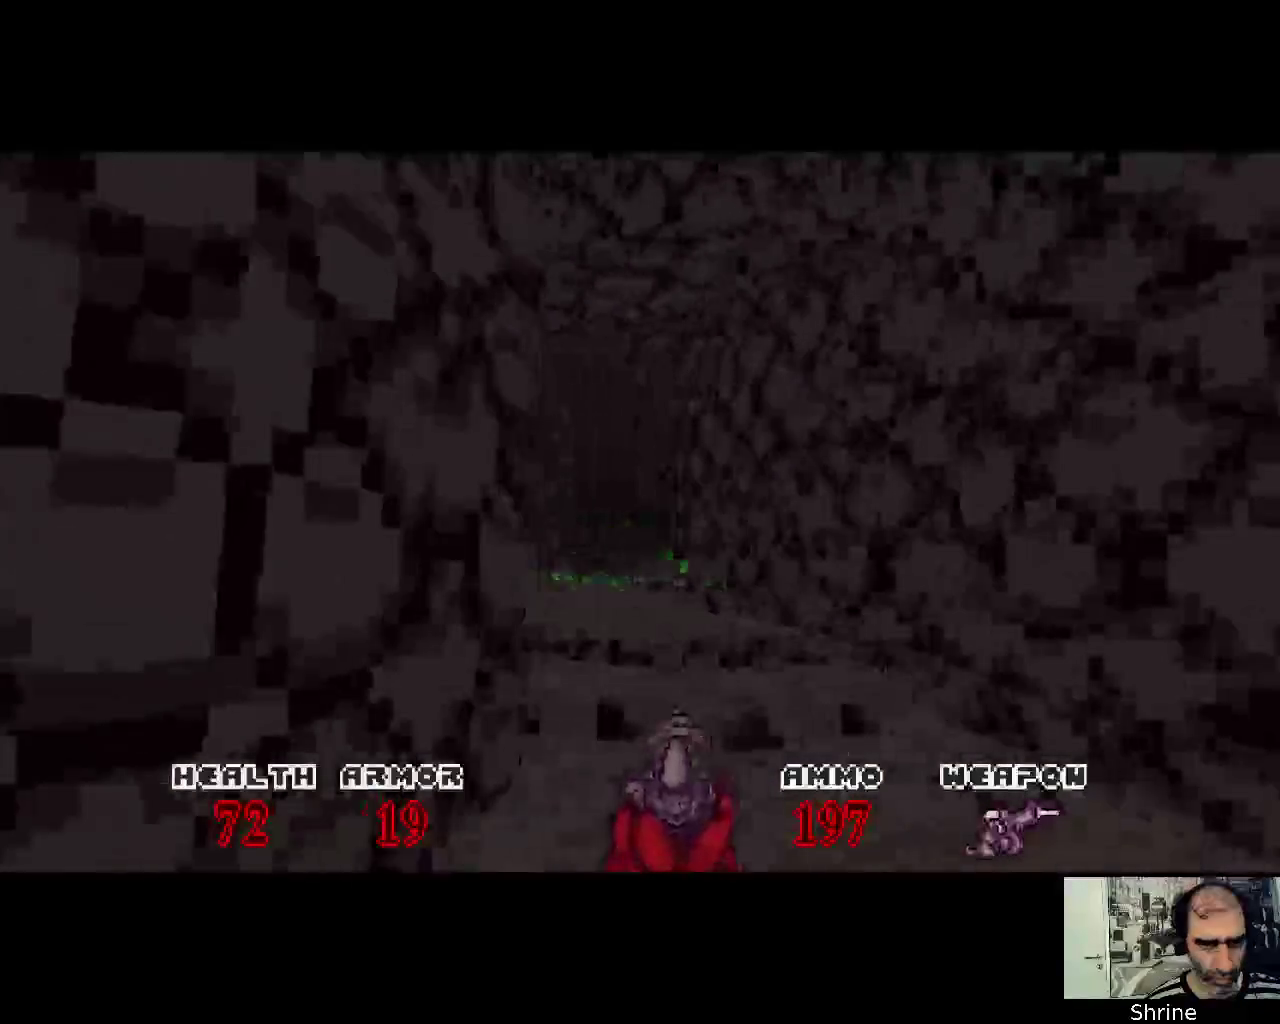
{"action": "key", "text": "w"}
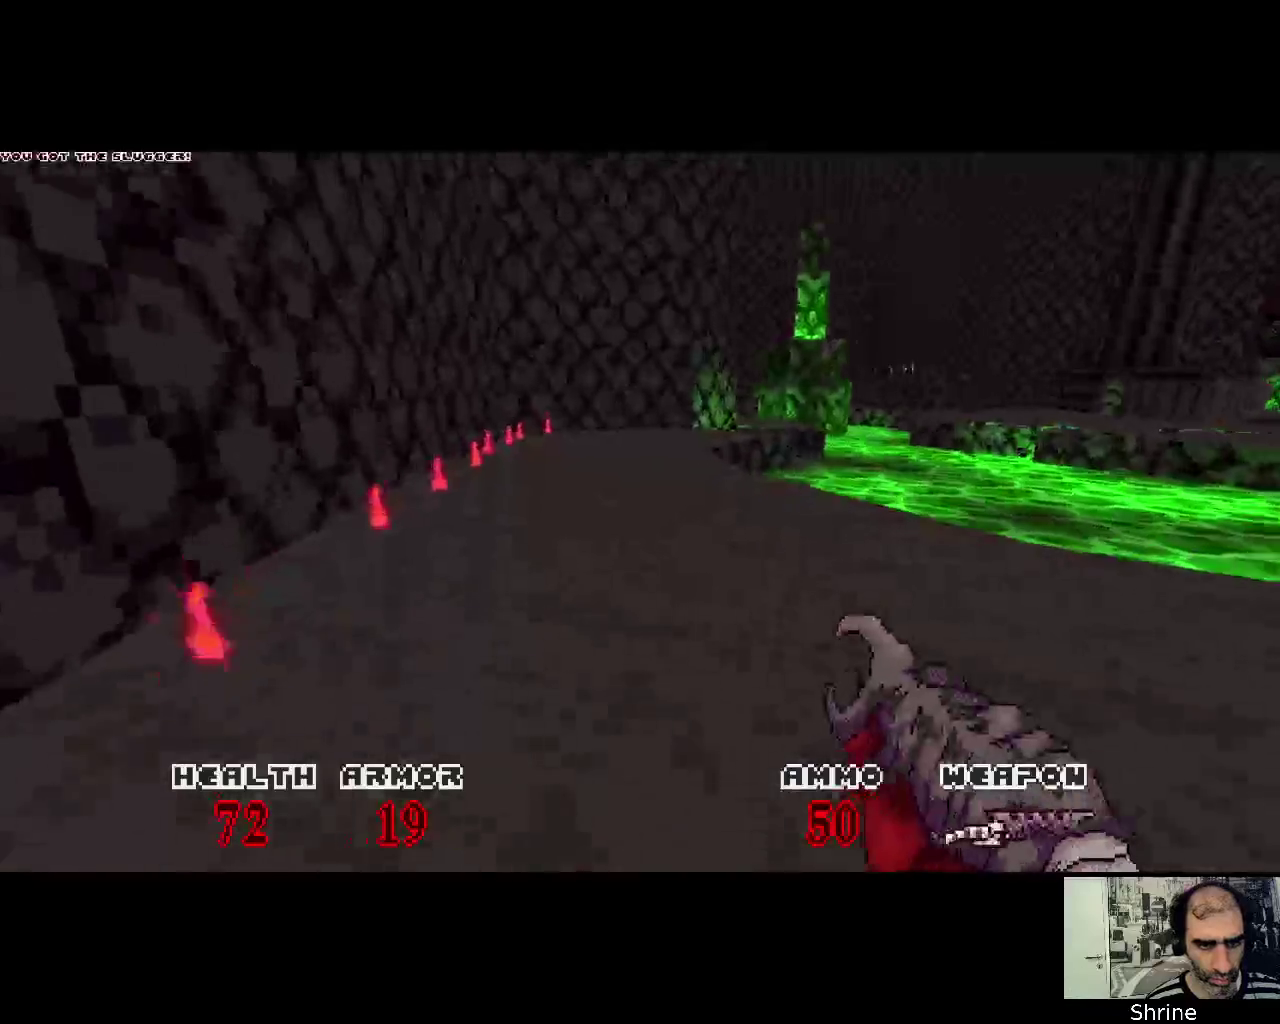
{"action": "key", "text": "w"}
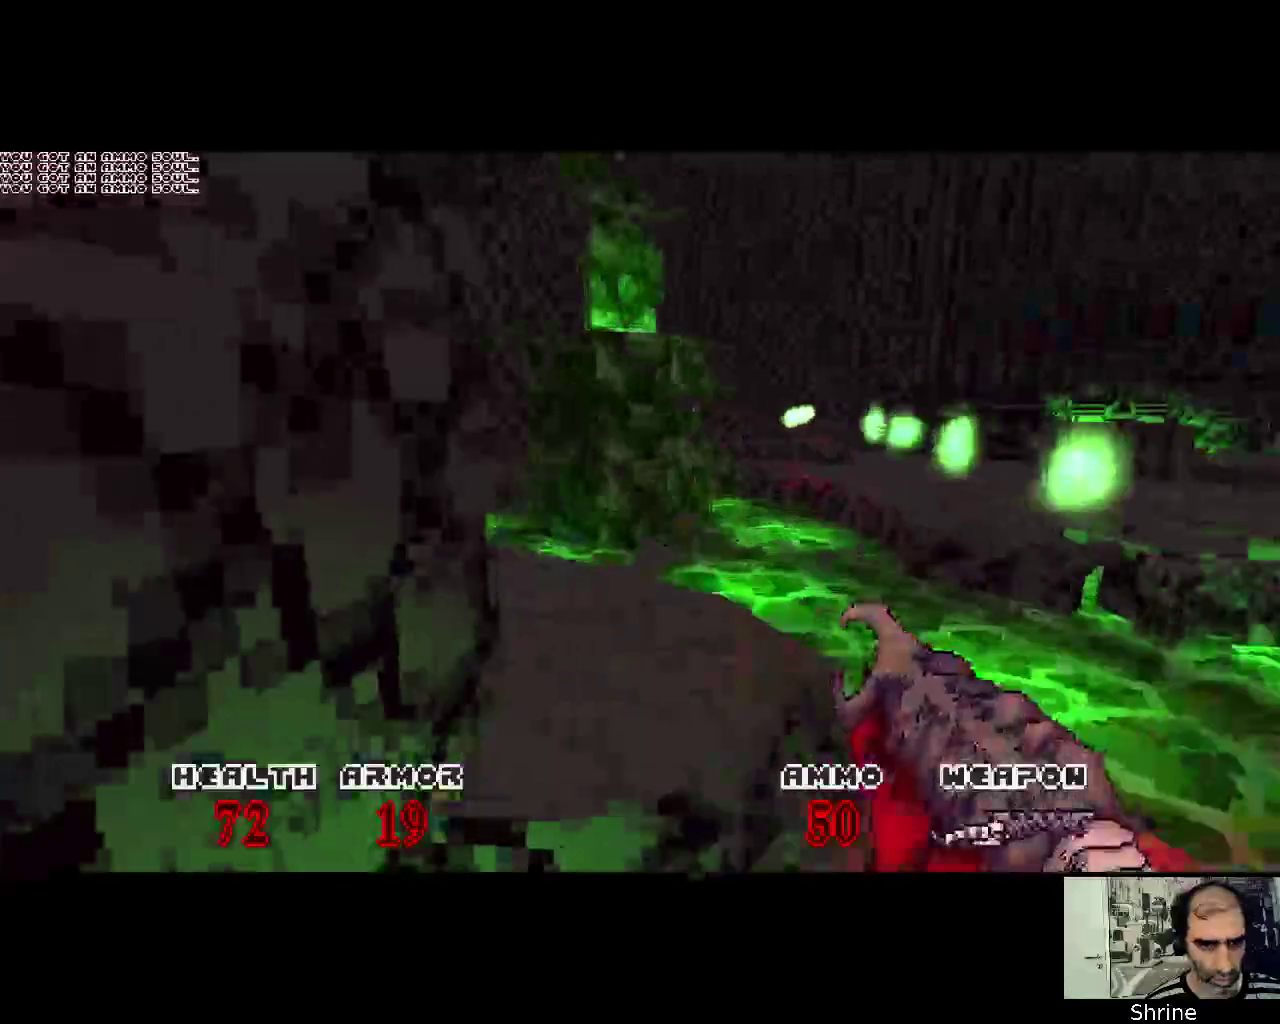
{"action": "key", "text": "w"}
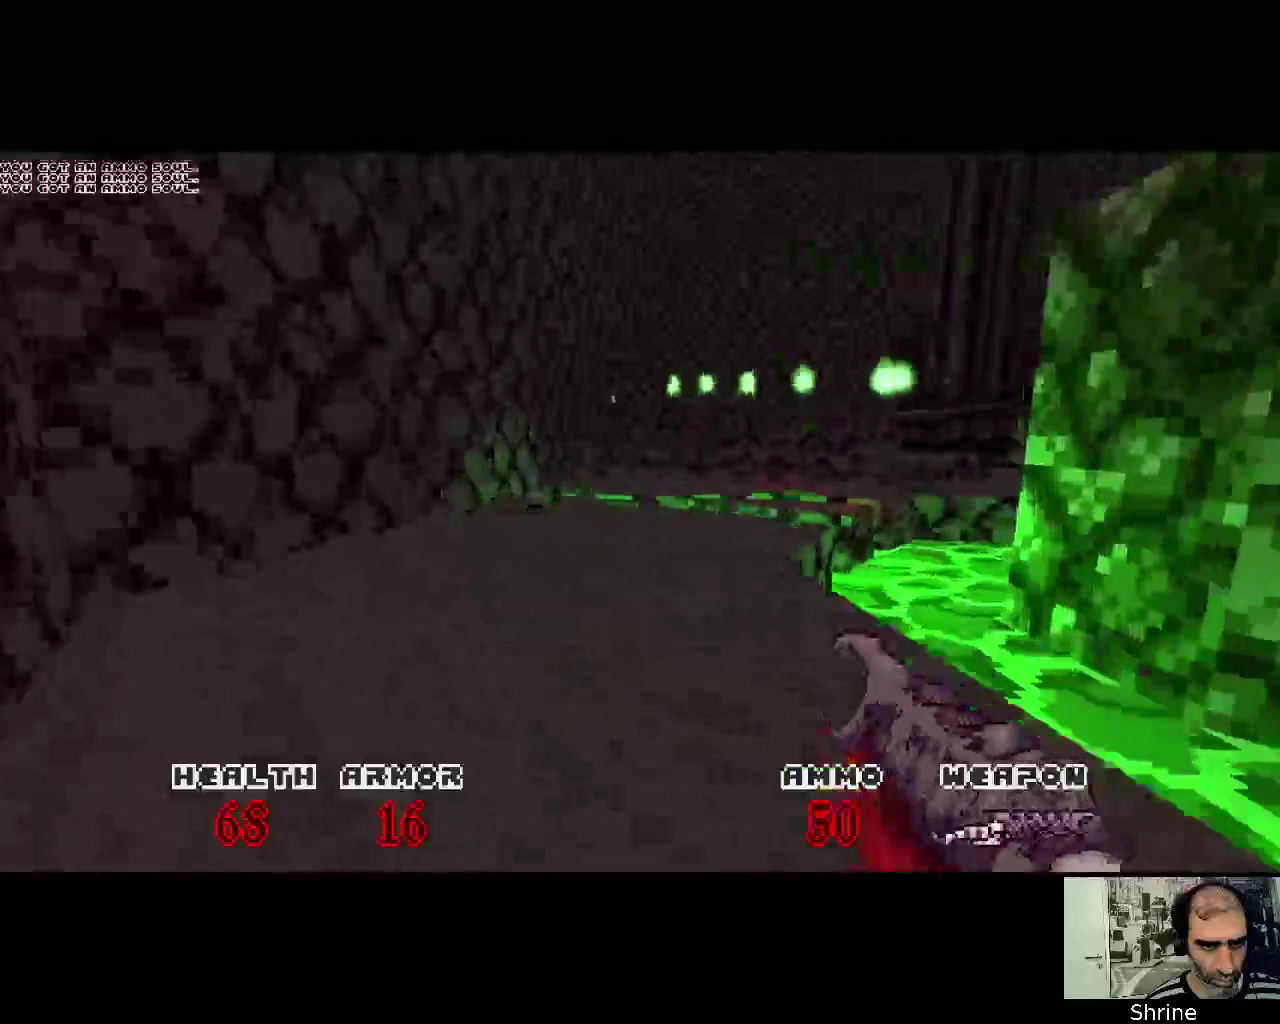
{"action": "key", "text": "w"}
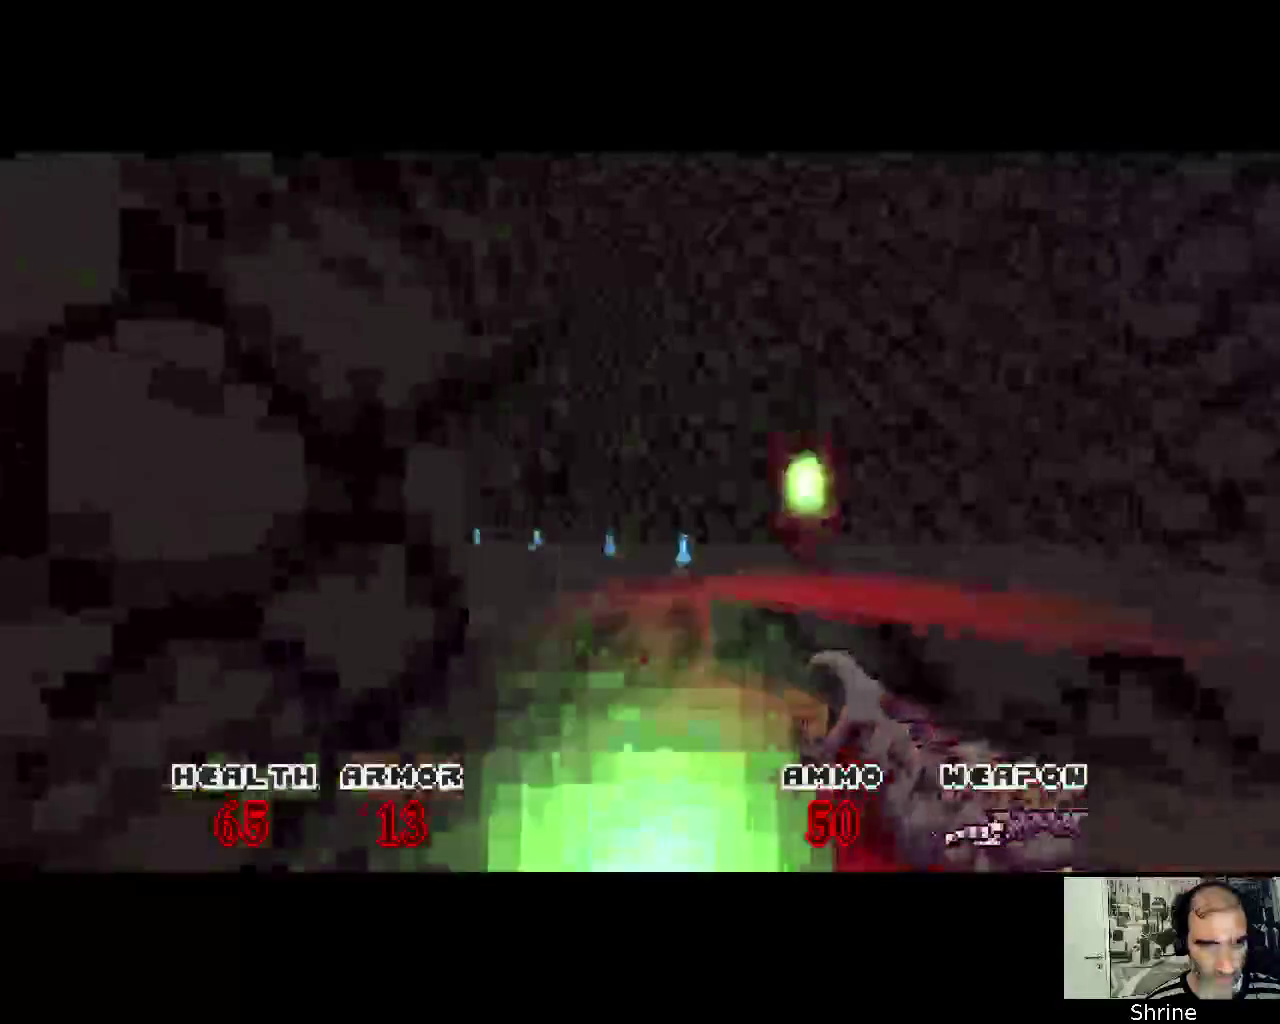
Collect the blue health souls along the dark stone corridor
{"action": "key", "text": "w"}
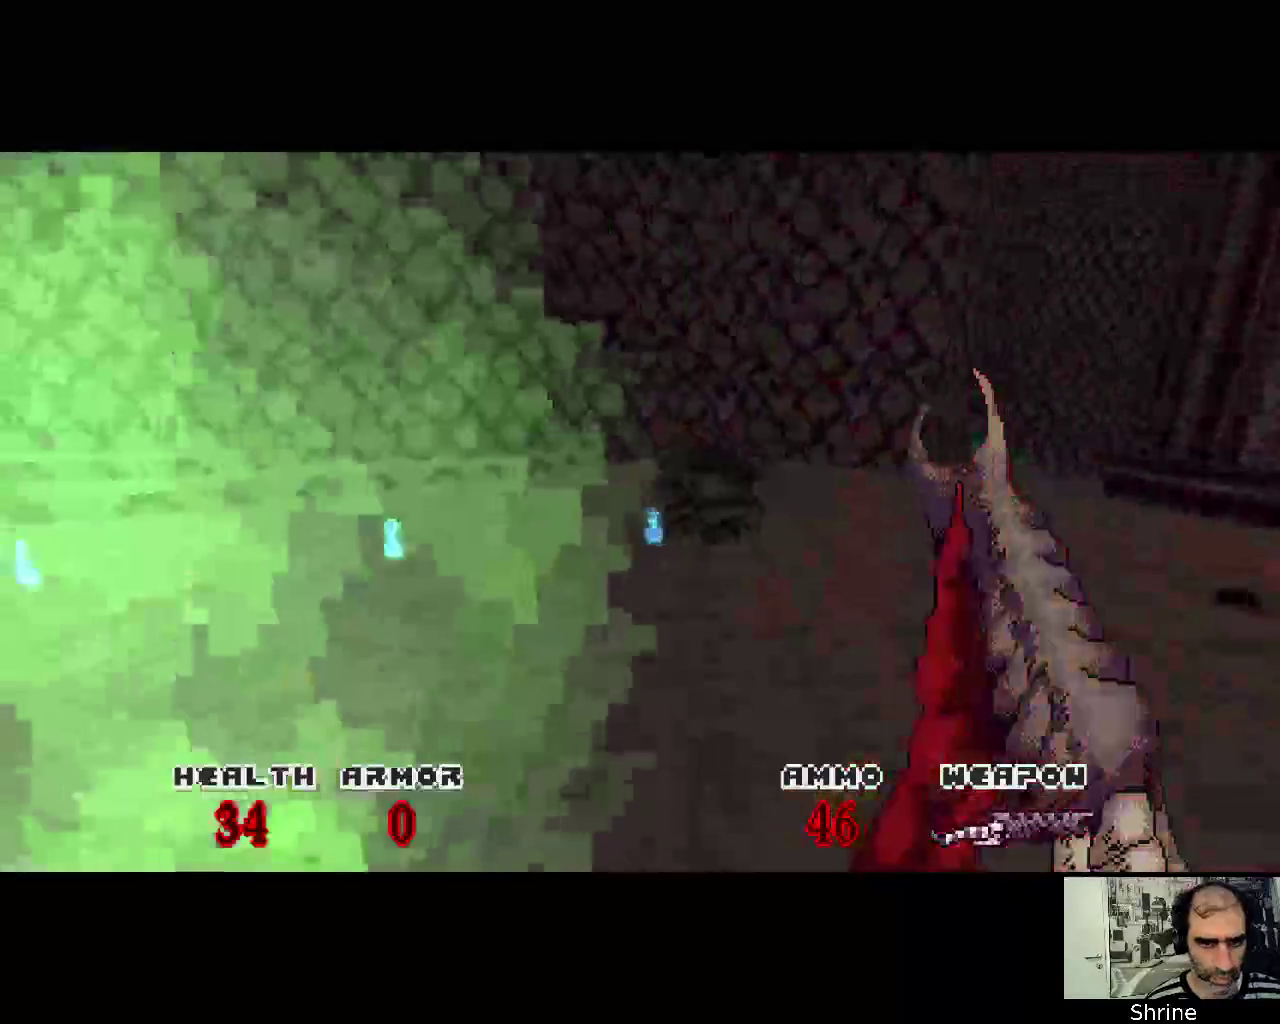
{"action": "key", "text": "w"}
{"action": "key", "text": "w"}
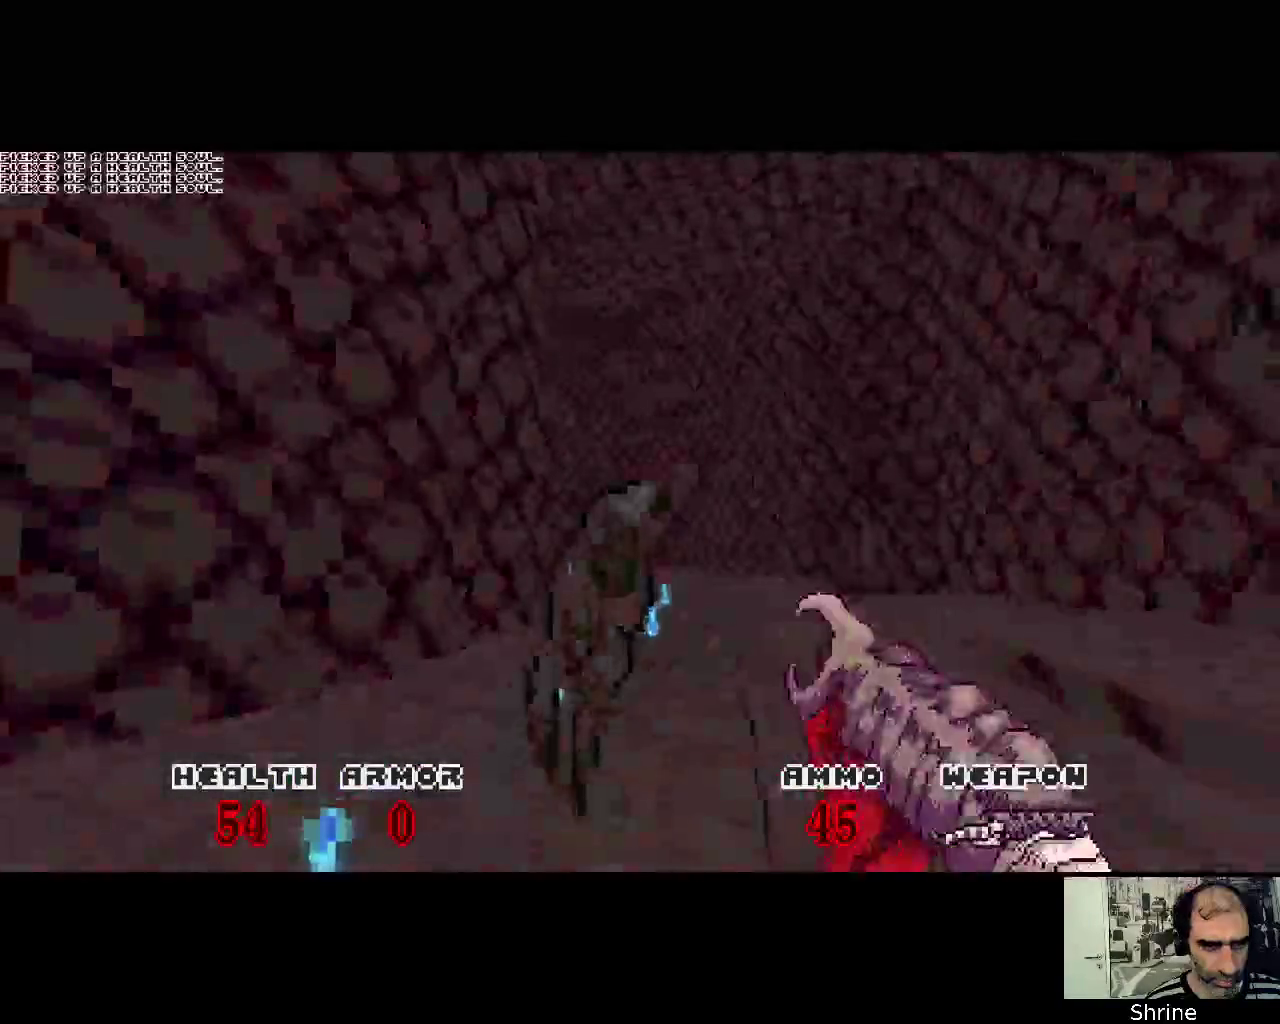
{"action": "key", "text": "w"}
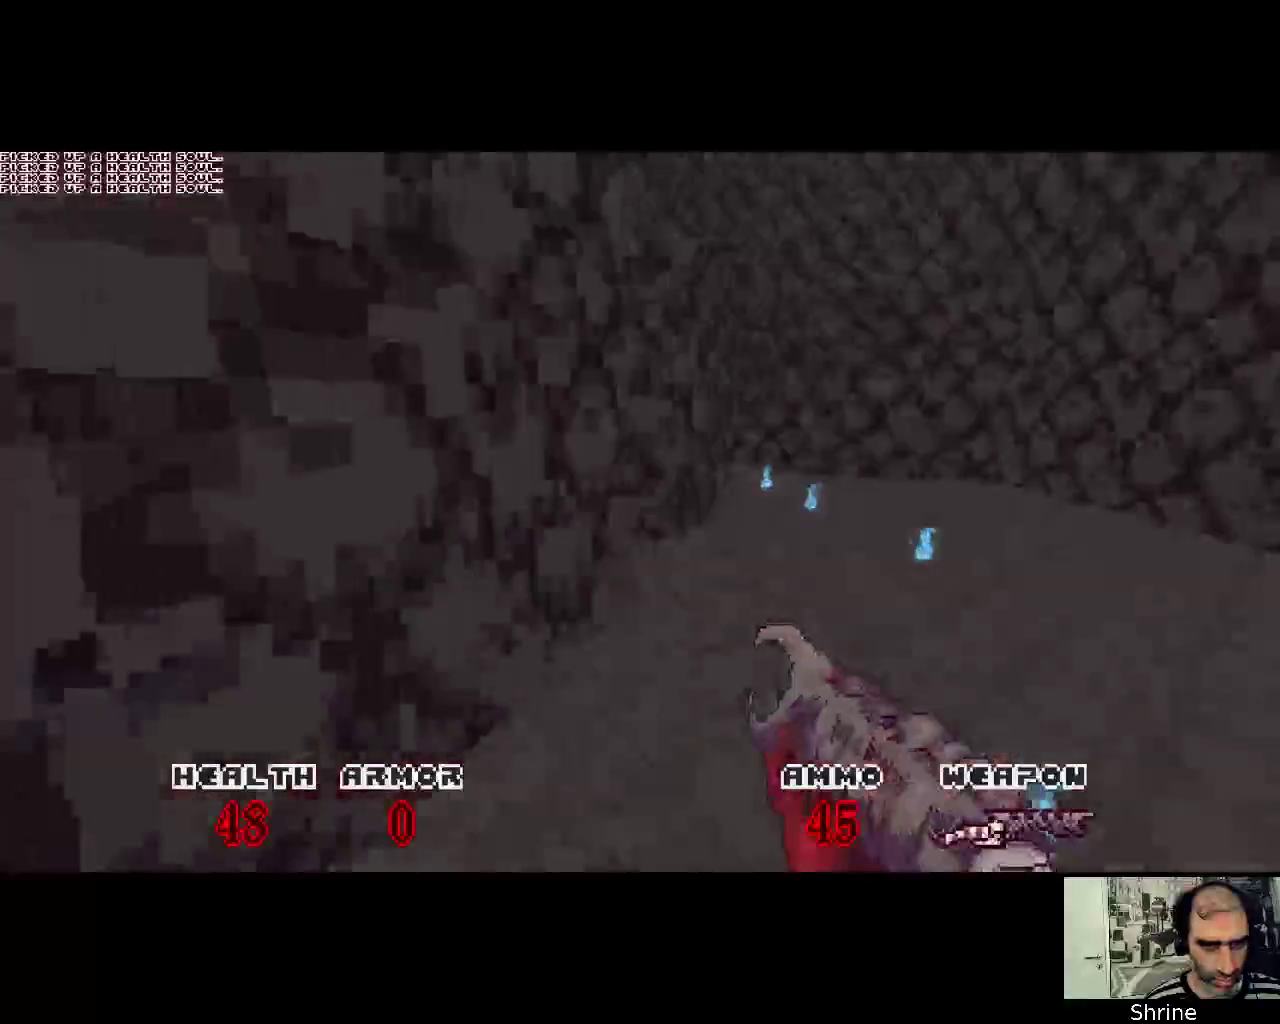
{"action": "key", "text": "w"}
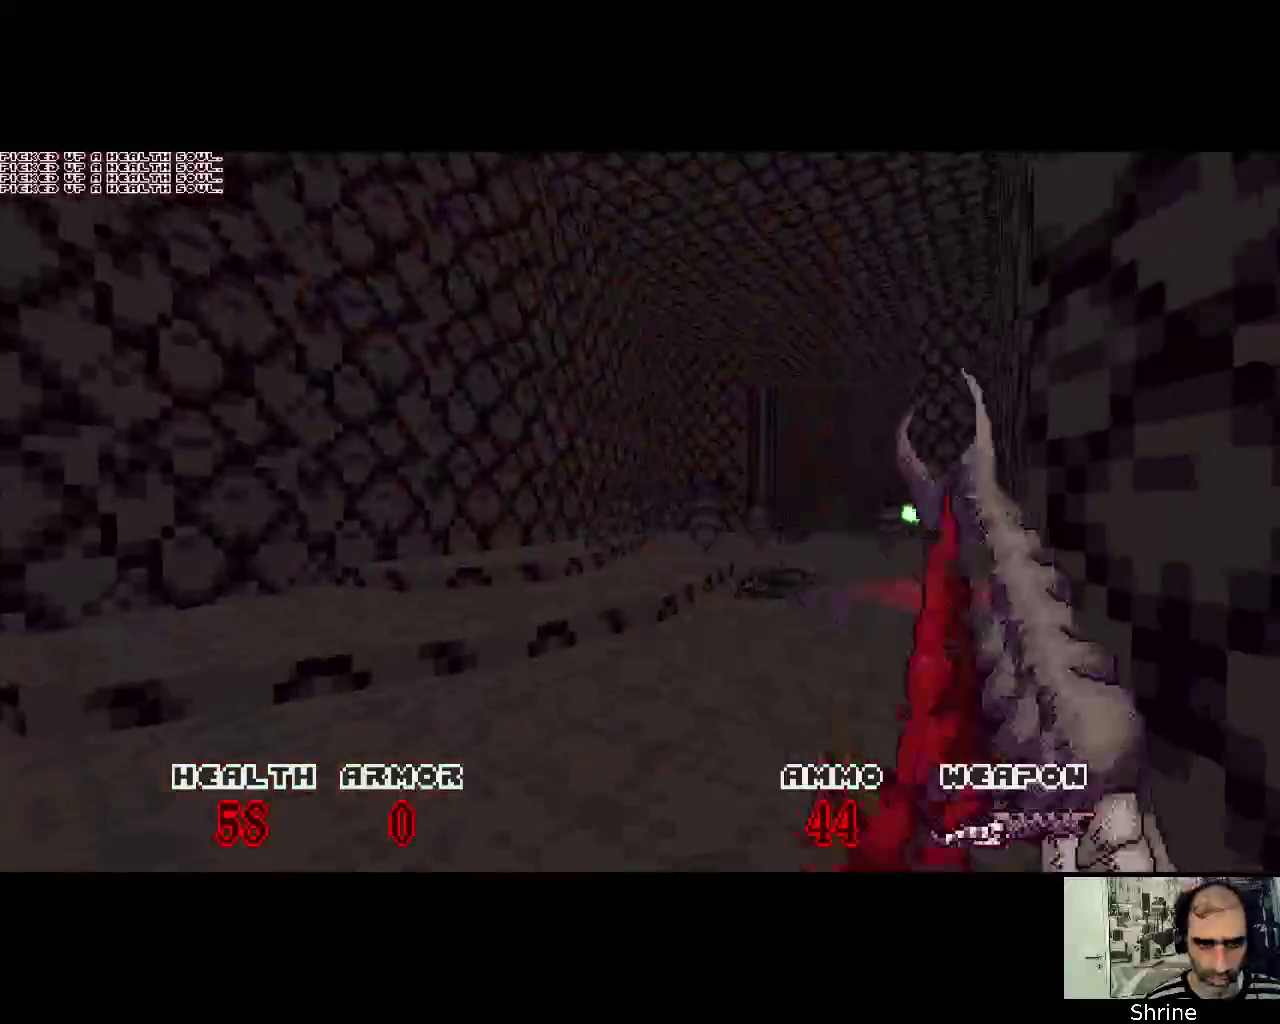
Keep firing at the attacking enemy until health drops to 0, then respawn
{"action": "left_click", "coordinate": [640, 512]}
{"action": "left_click", "coordinate": [640, 512]}
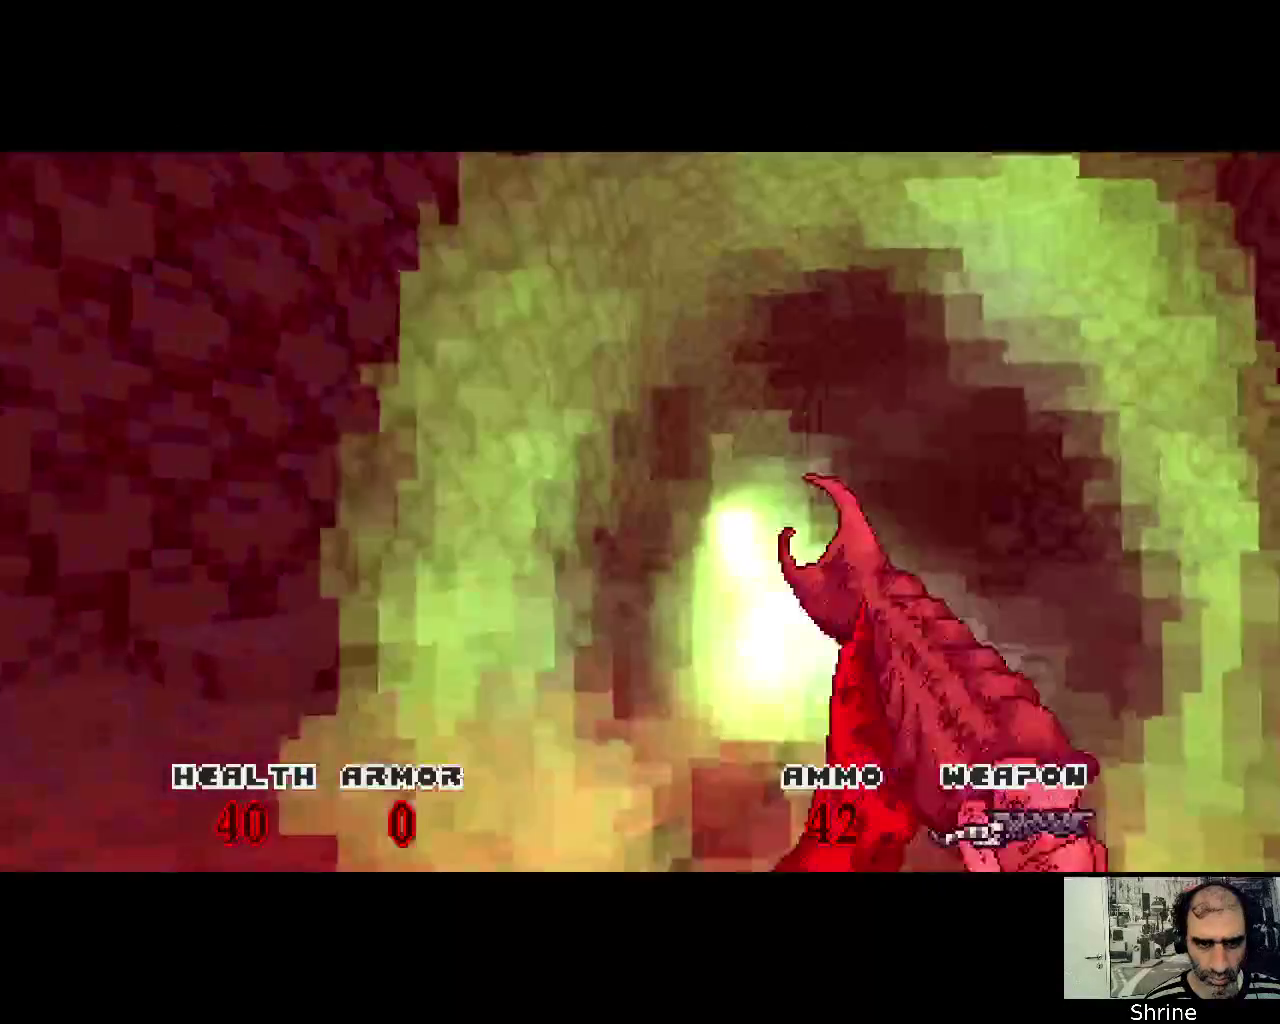
{"action": "left_click", "coordinate": [640, 512]}
{"action": "left_click", "coordinate": [640, 512]}
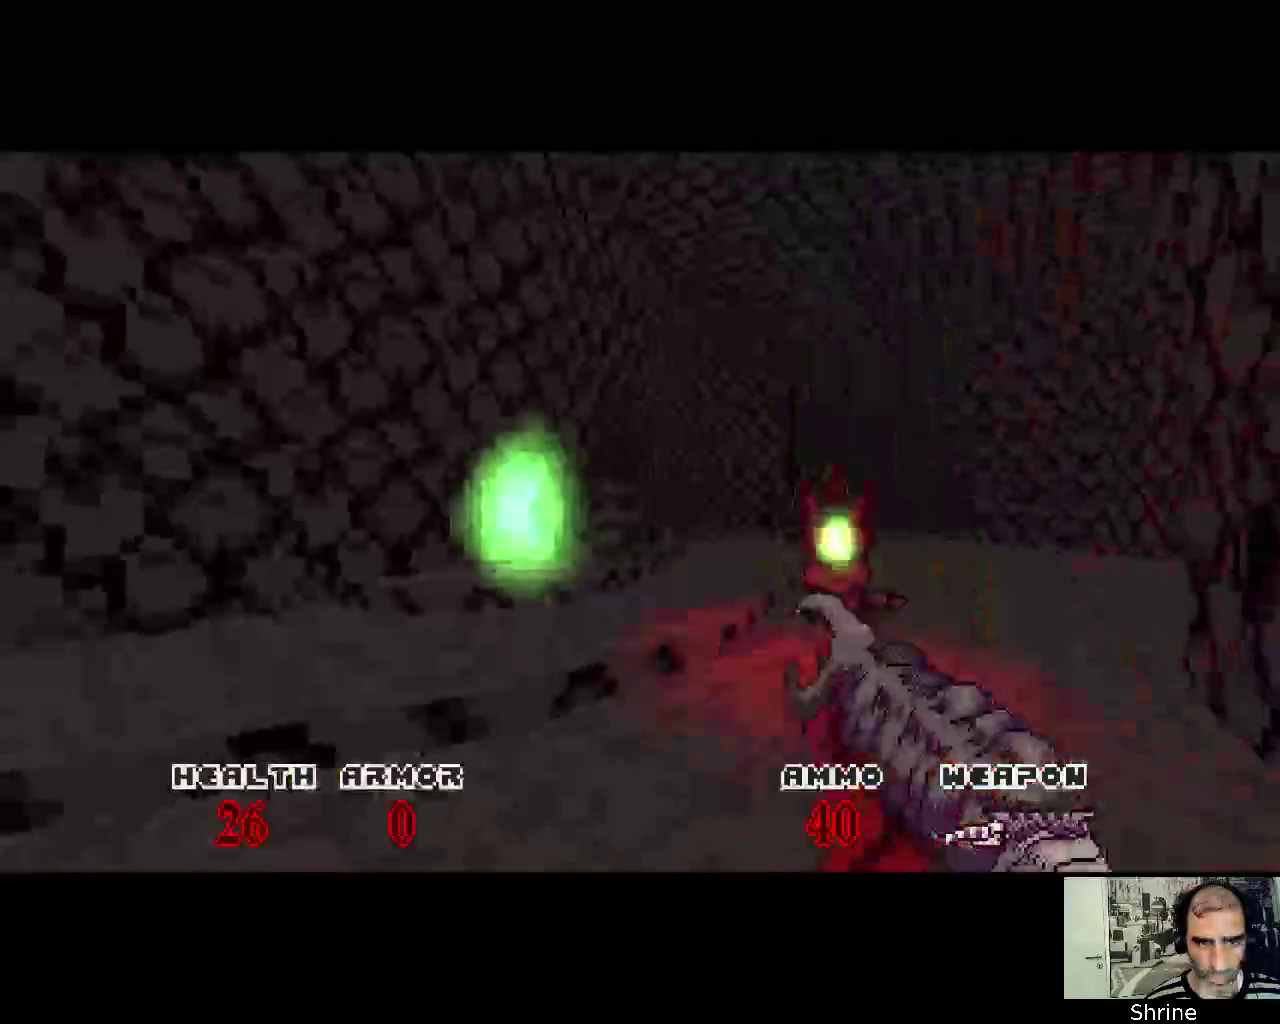
{"action": "left_click", "coordinate": [640, 512]}
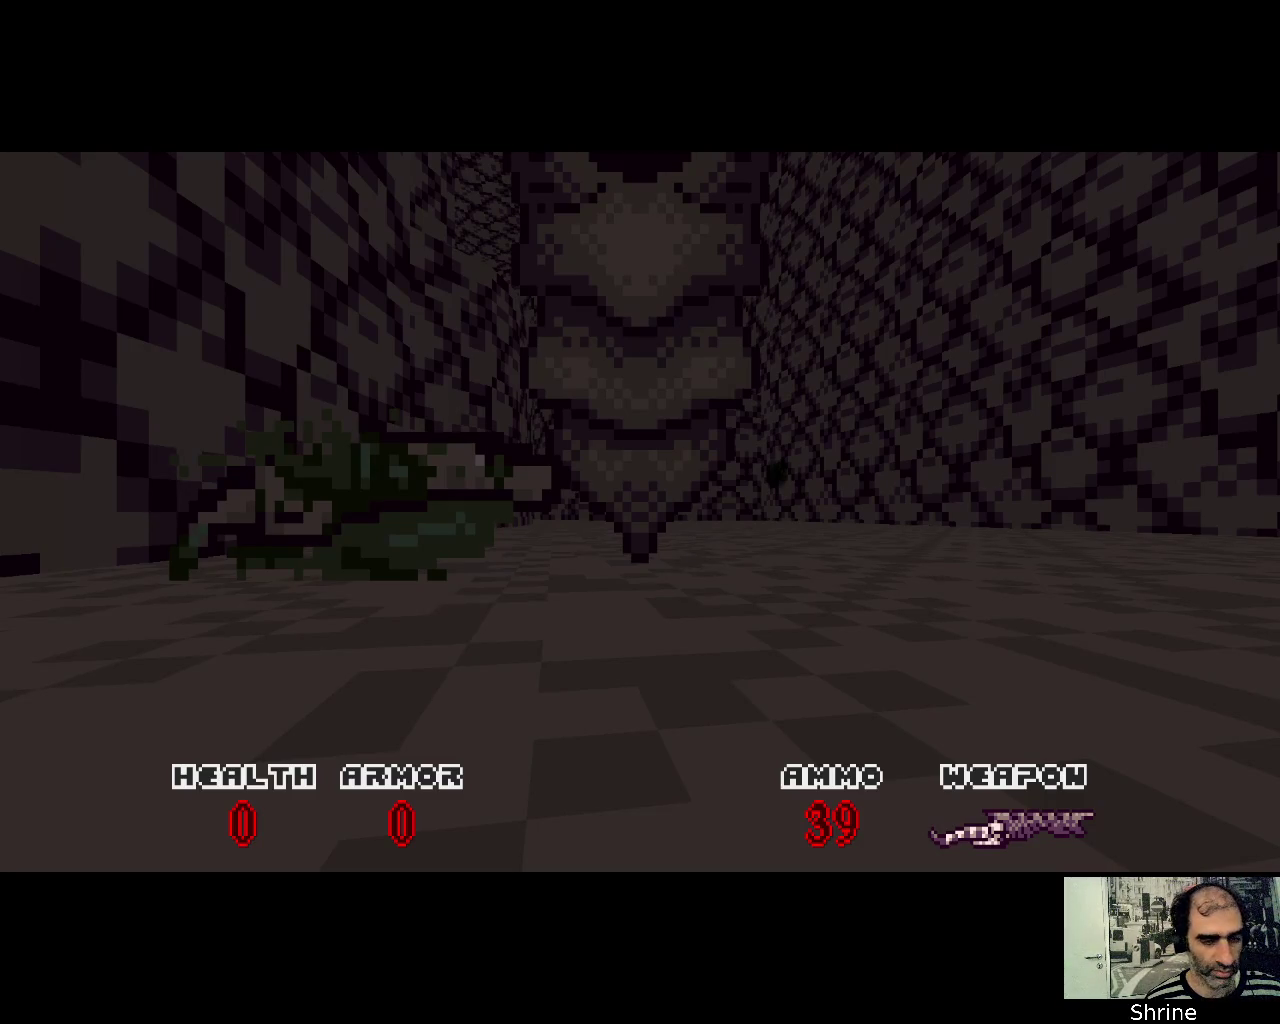
{"action": "key", "text": "space"}
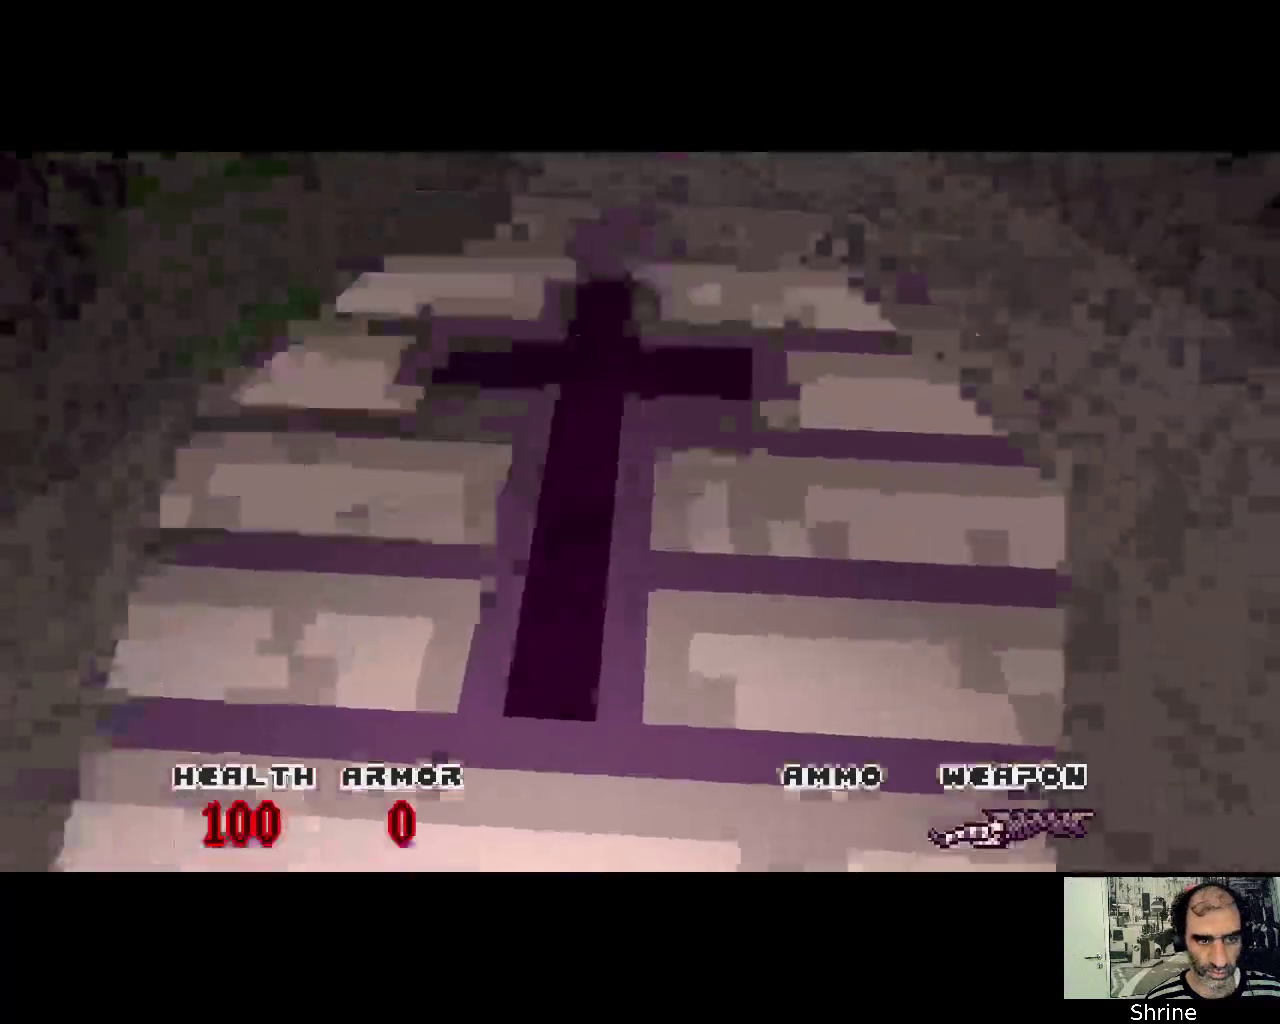
Open the double doors, grab the Fang and fight the enemy in the red room
{"action": "key", "text": "Up"}
{"action": "key", "text": "space"}
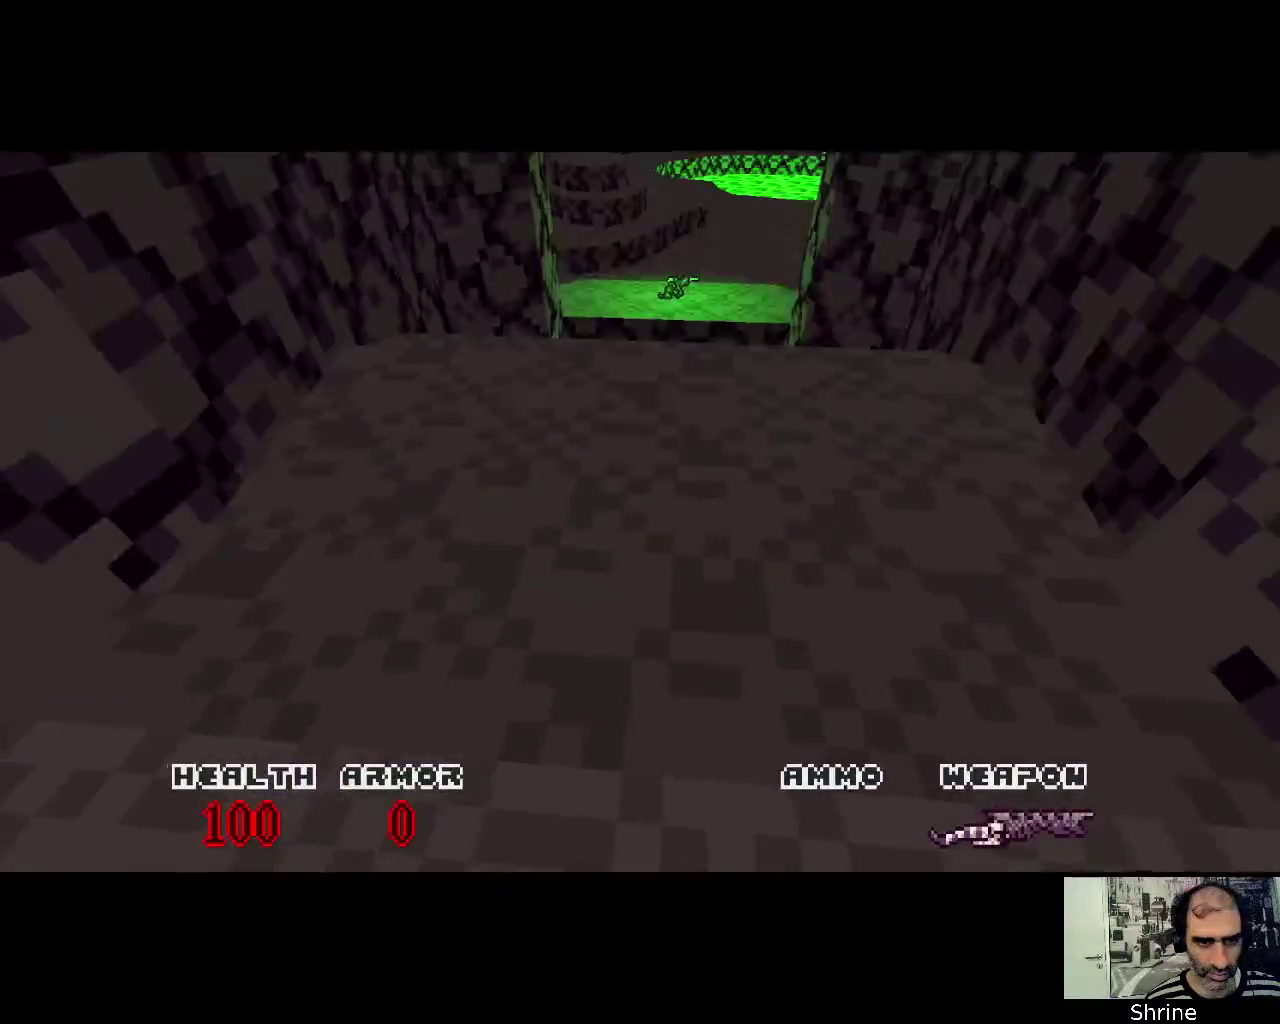
{"action": "key", "text": "Up"}
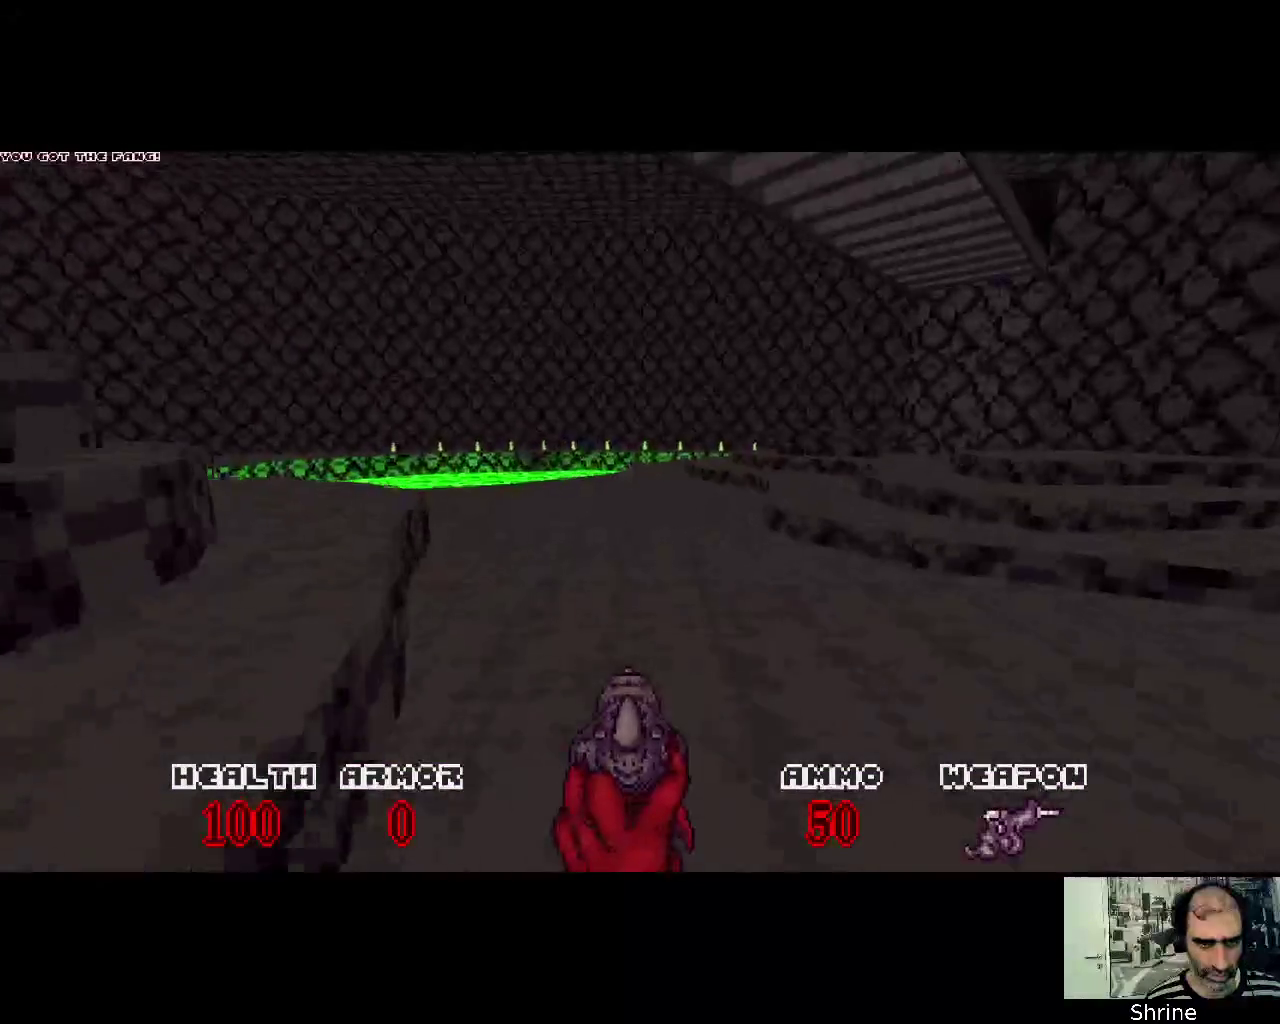
{"action": "key", "text": "Right"}
{"action": "key", "text": "Up"}
{"action": "key", "text": "ctrl"}
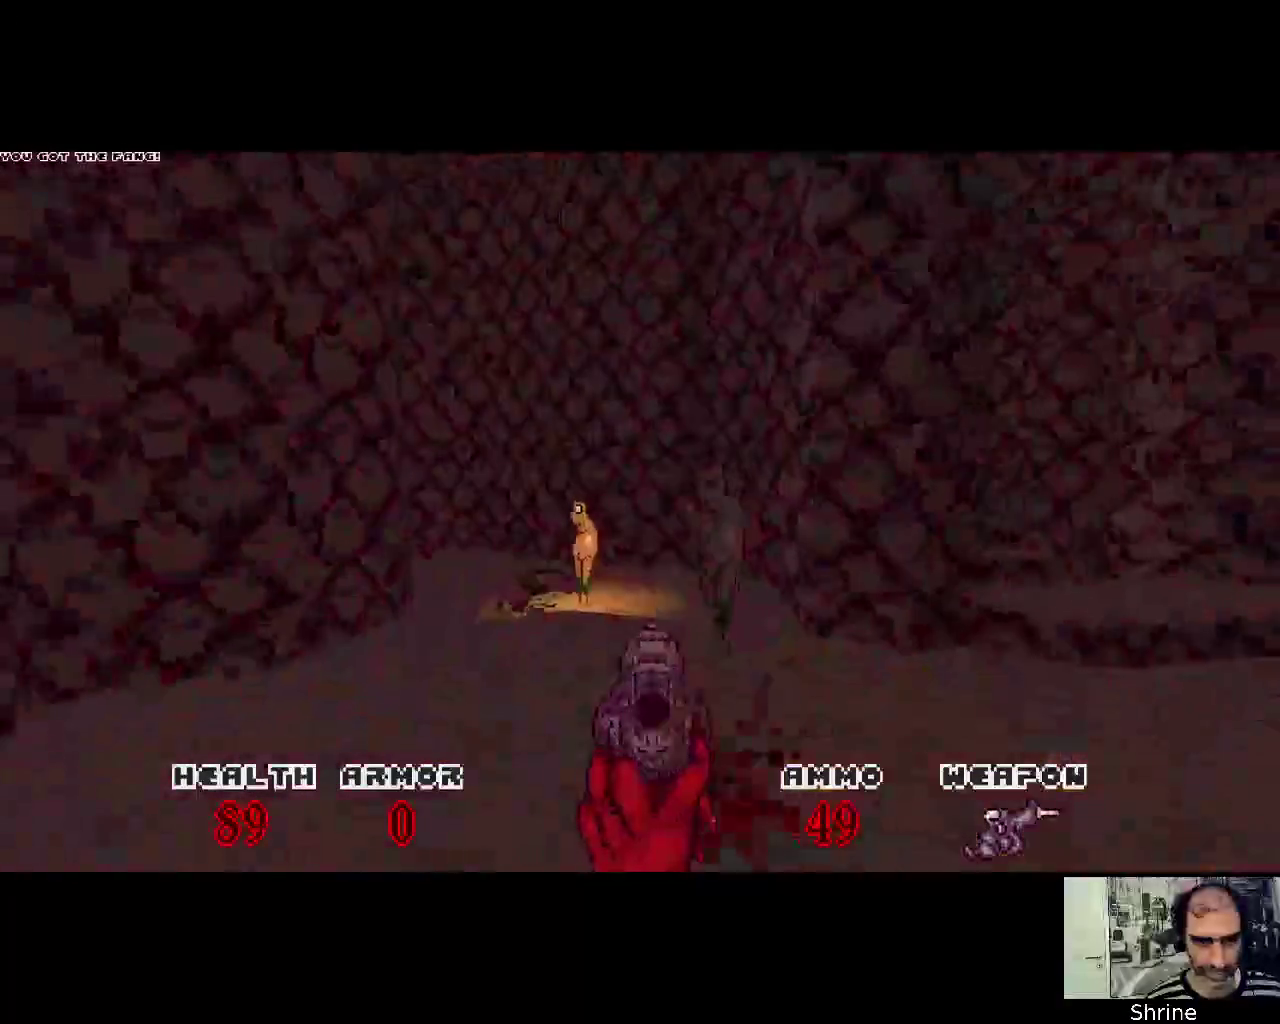
{"action": "key", "text": "ctrl"}
{"action": "key", "text": "ctrl"}
{"action": "key", "text": "ctrl"}
{"action": "key", "text": "ctrl"}
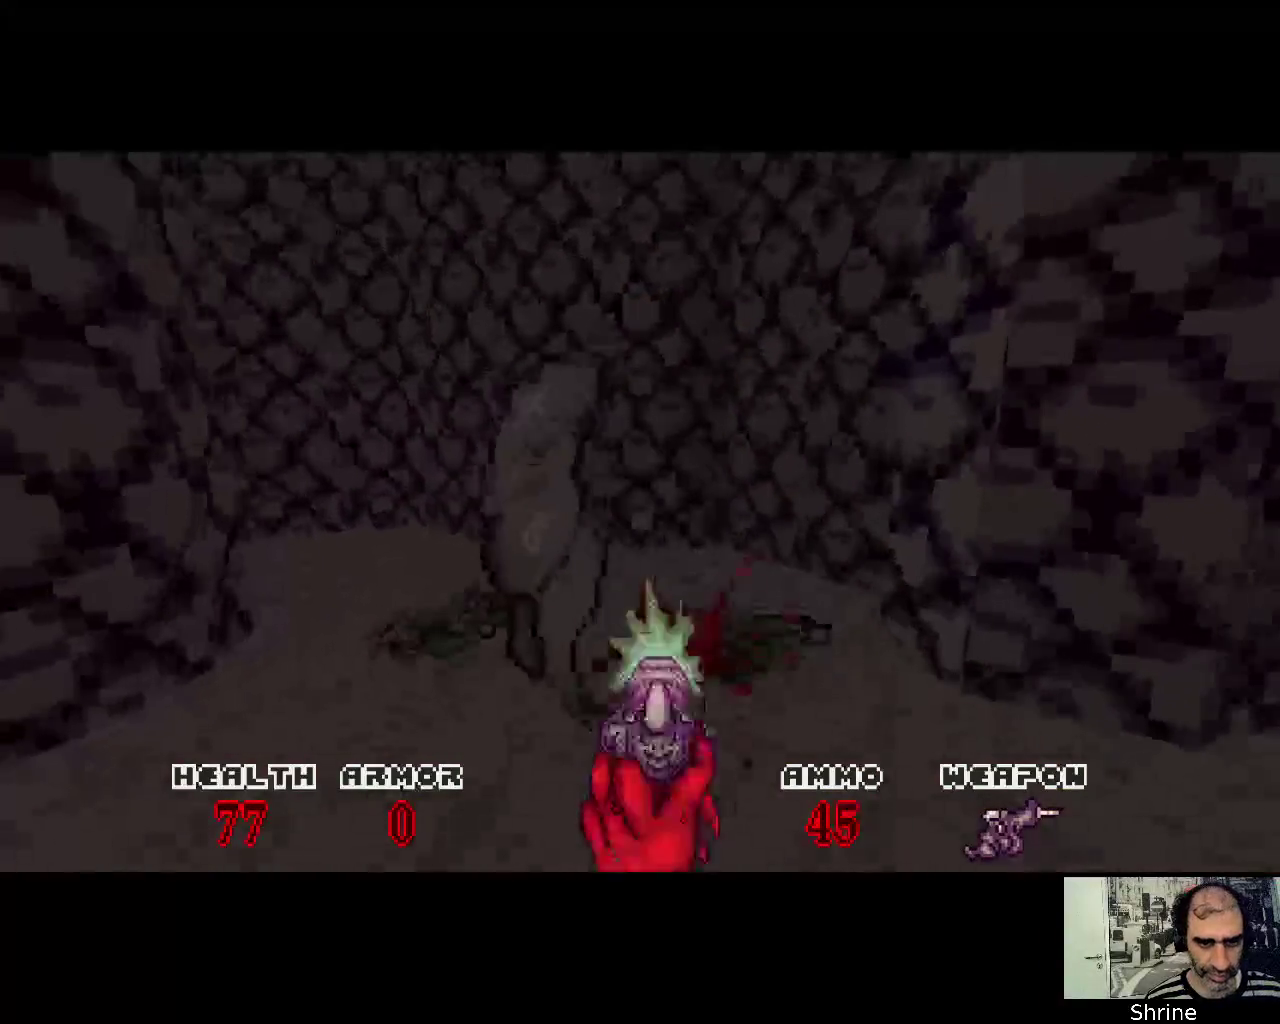
{"action": "key", "text": "ctrl"}
{"action": "key", "text": "ctrl"}
Collect the health soul by the rocky wall while firing toward the corridor opening
{"action": "key", "text": "Left"}
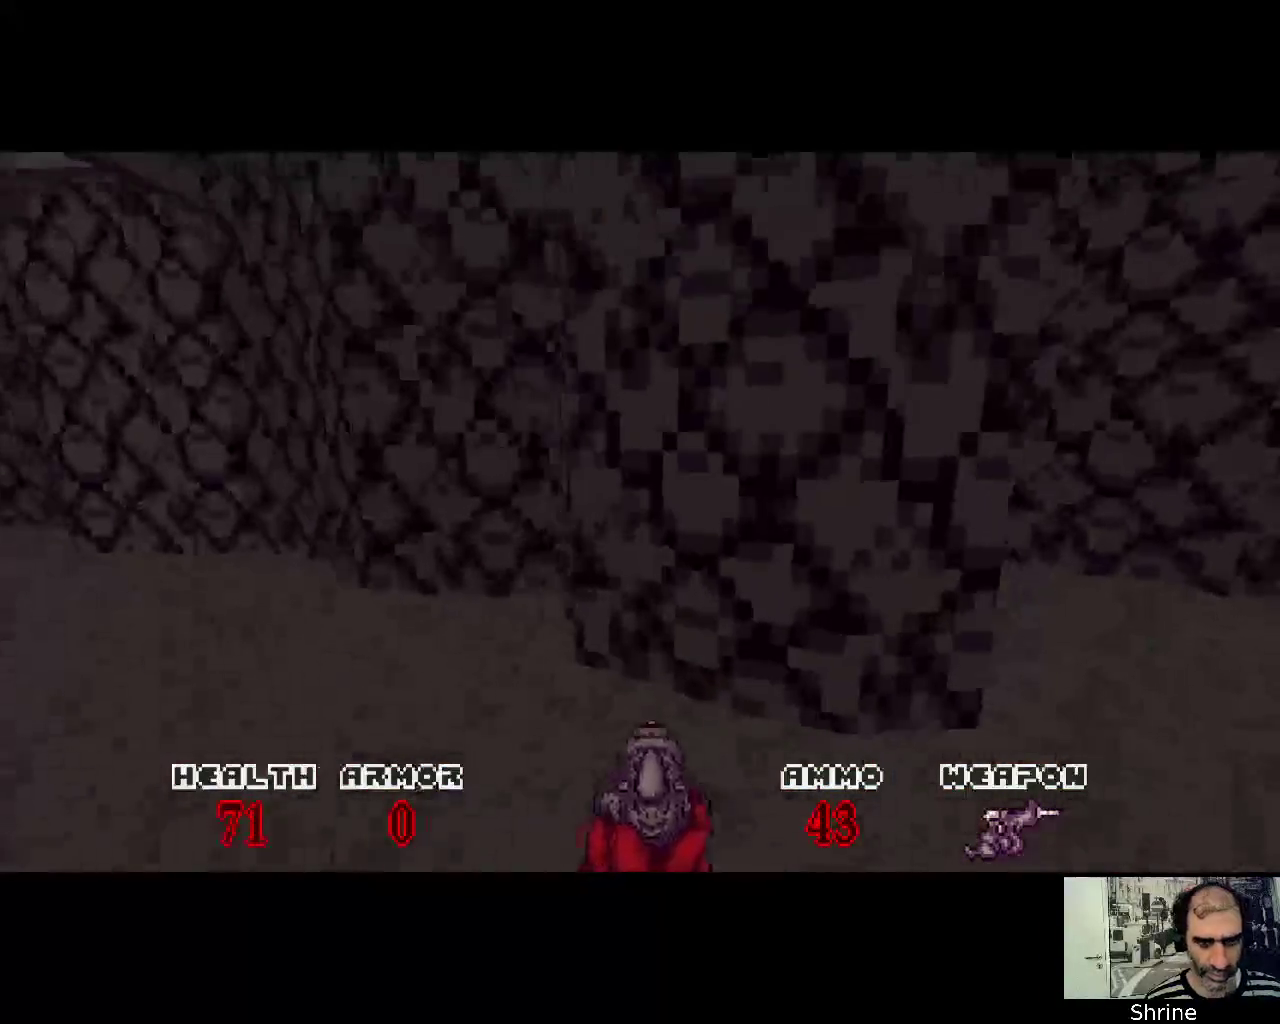
{"action": "key", "text": "Left"}
{"action": "key", "text": "ctrl"}
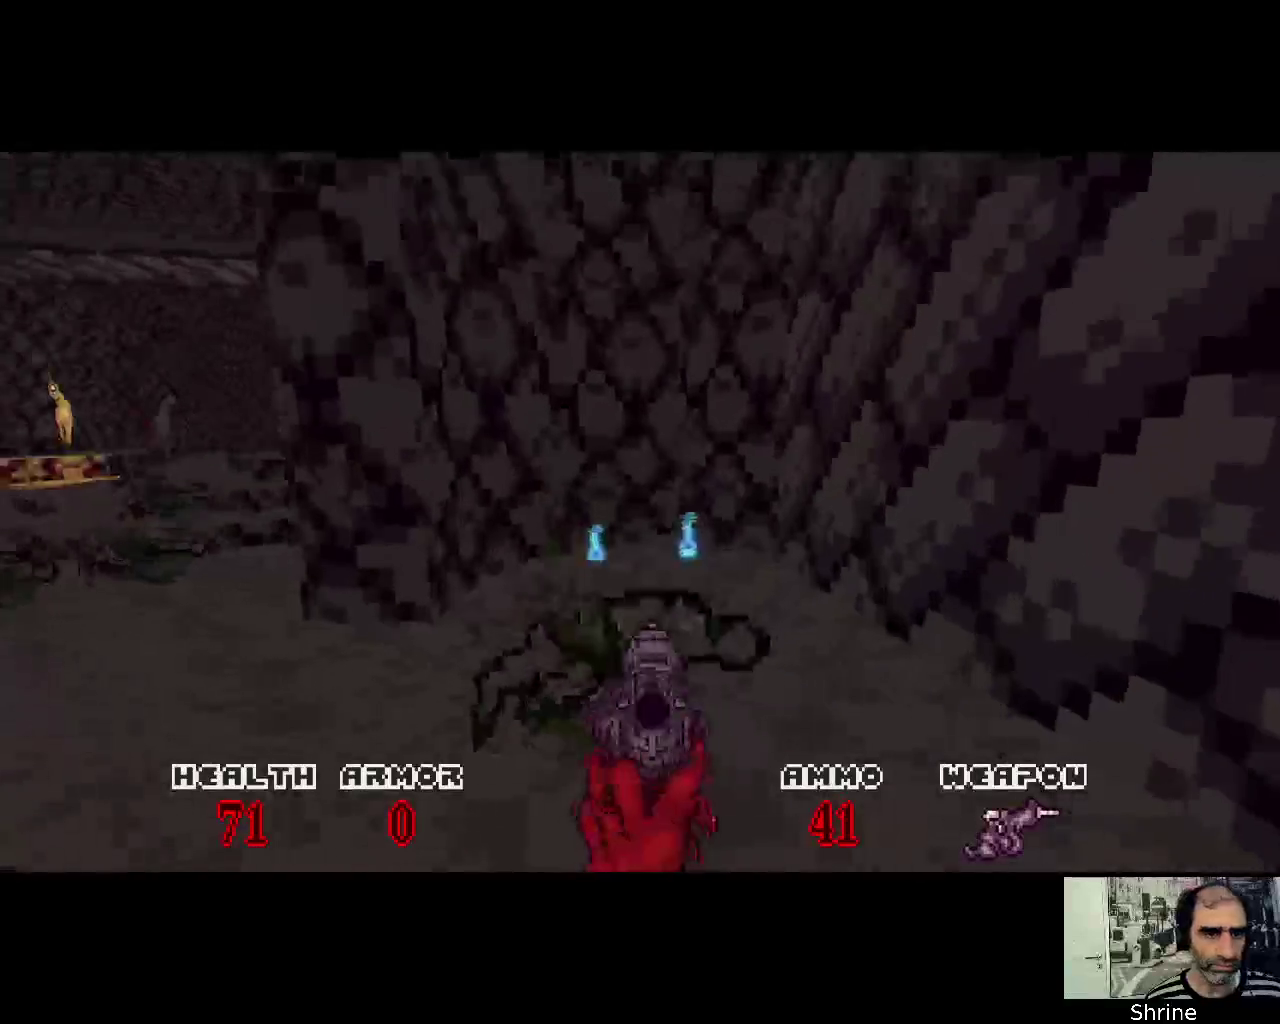
{"action": "key", "text": "Up"}
{"action": "key", "text": "Up"}
{"action": "key", "text": "ctrl"}
{"action": "key", "text": "Left"}
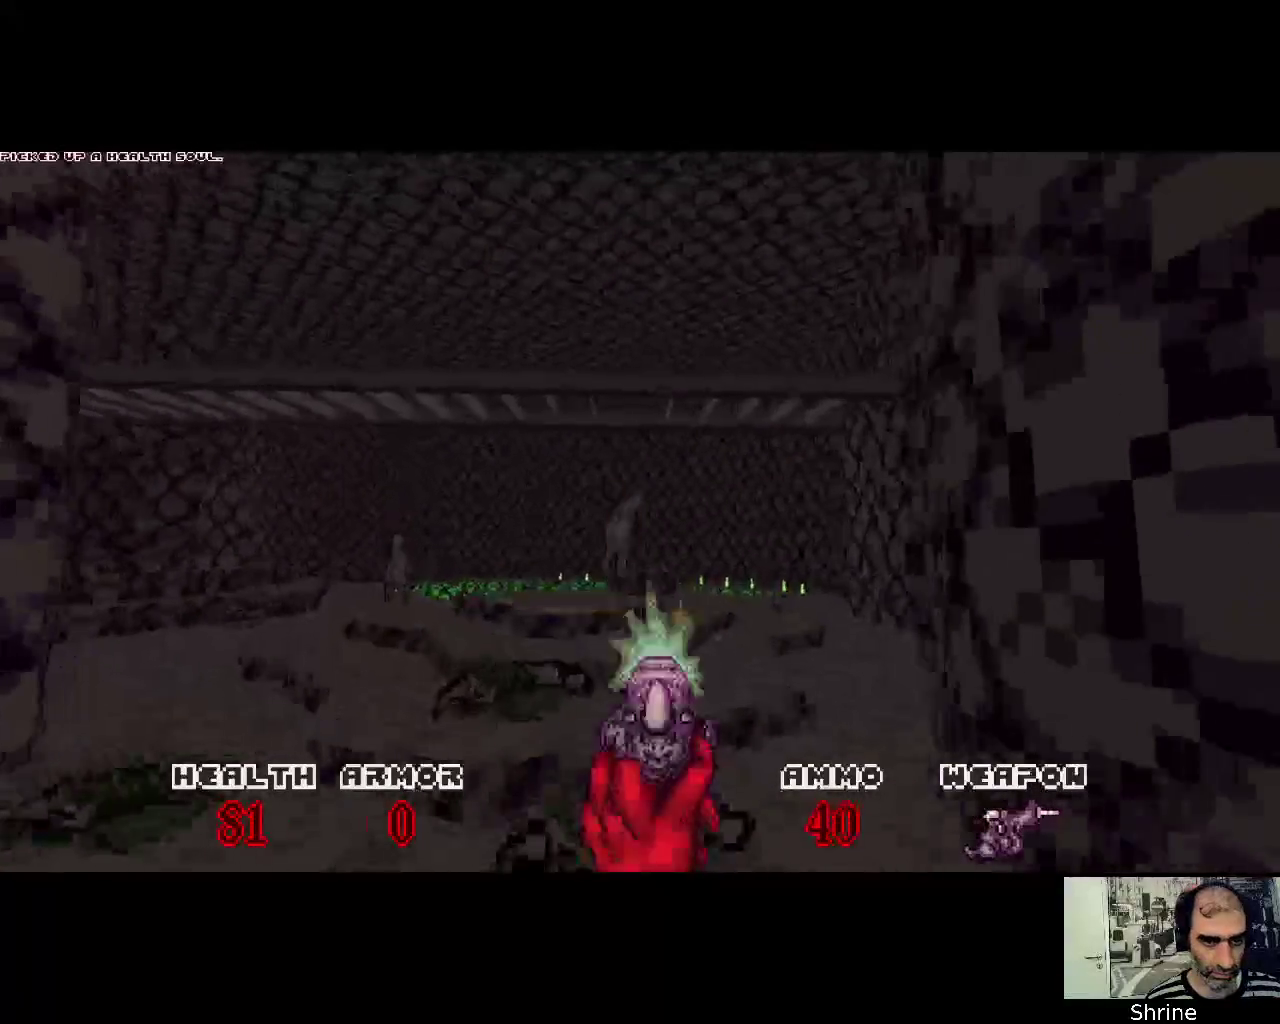
{"action": "key", "text": "ctrl"}
{"action": "key", "text": "ctrl"}
{"action": "key", "text": "Right"}
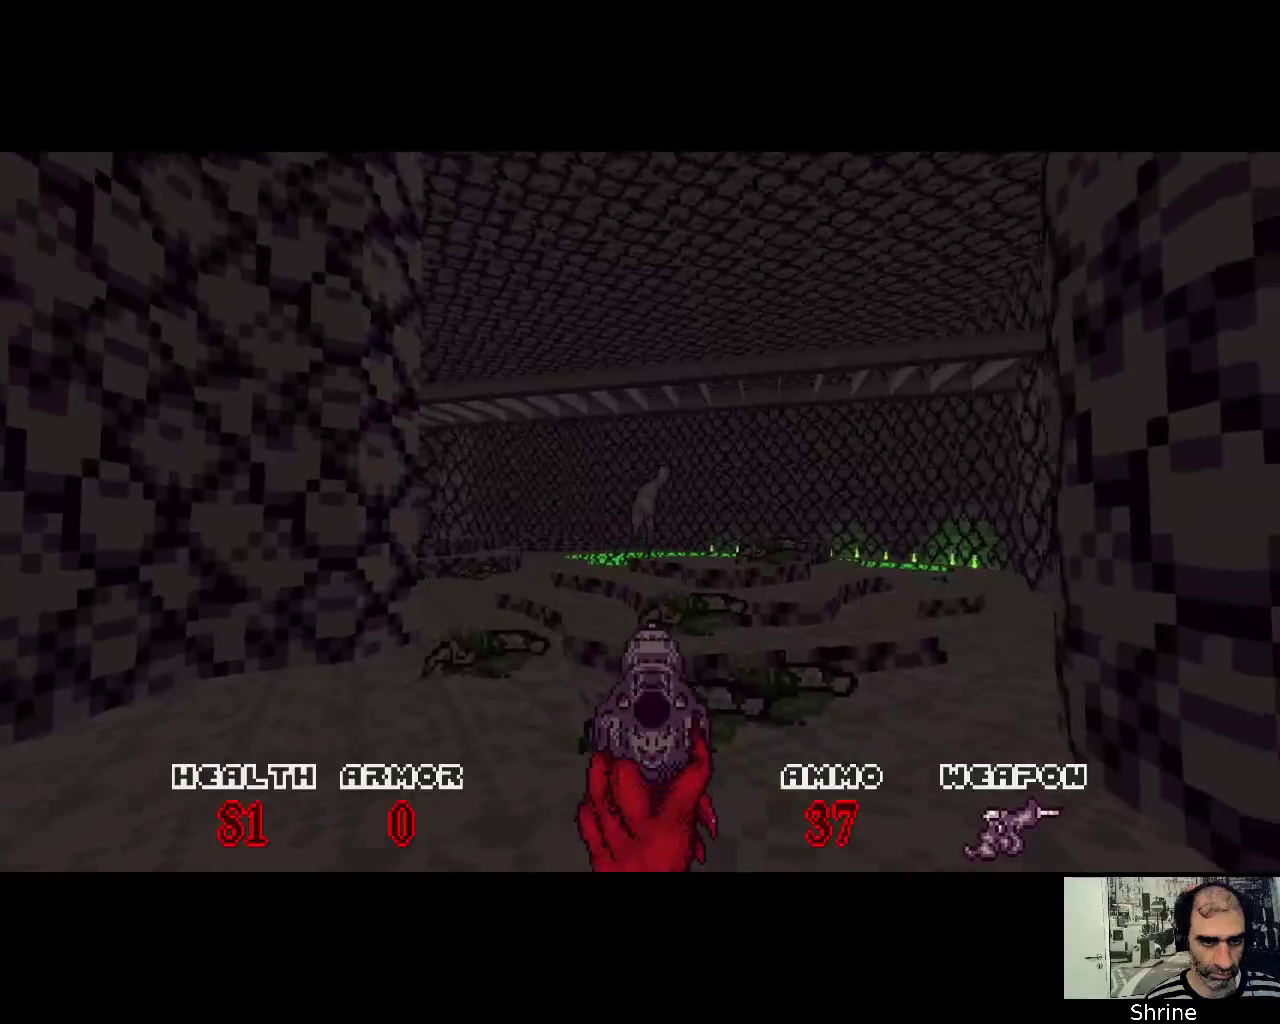
Follow the path beside the green acid pool collecting armor, firing along the way
{"action": "key", "text": "Up"}
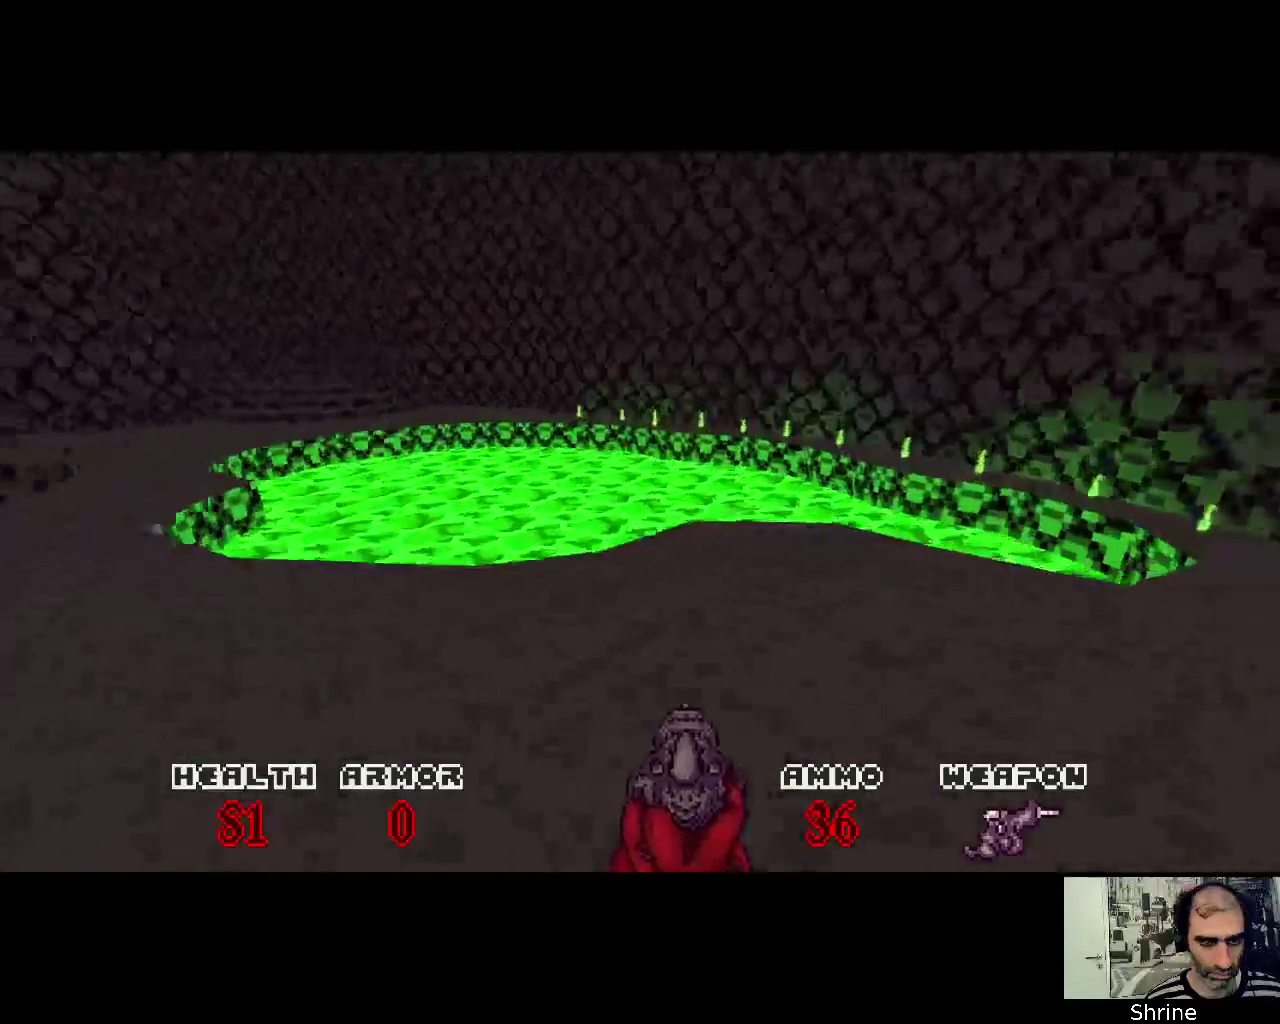
{"action": "key", "text": "Up"}
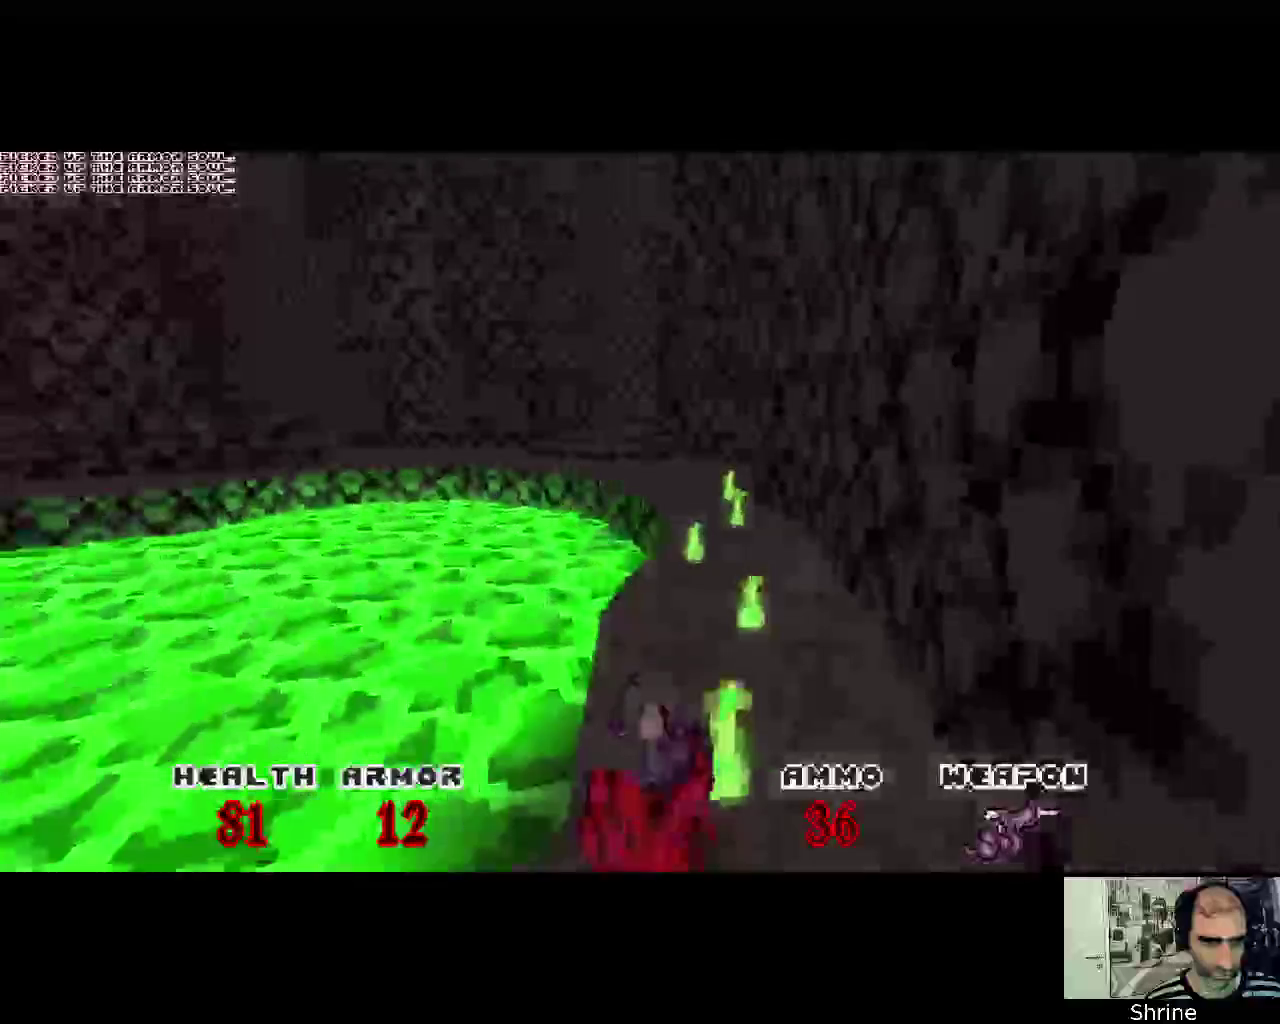
{"action": "key", "text": "Right"}
{"action": "key", "text": "Left"}
{"action": "key", "text": "Up"}
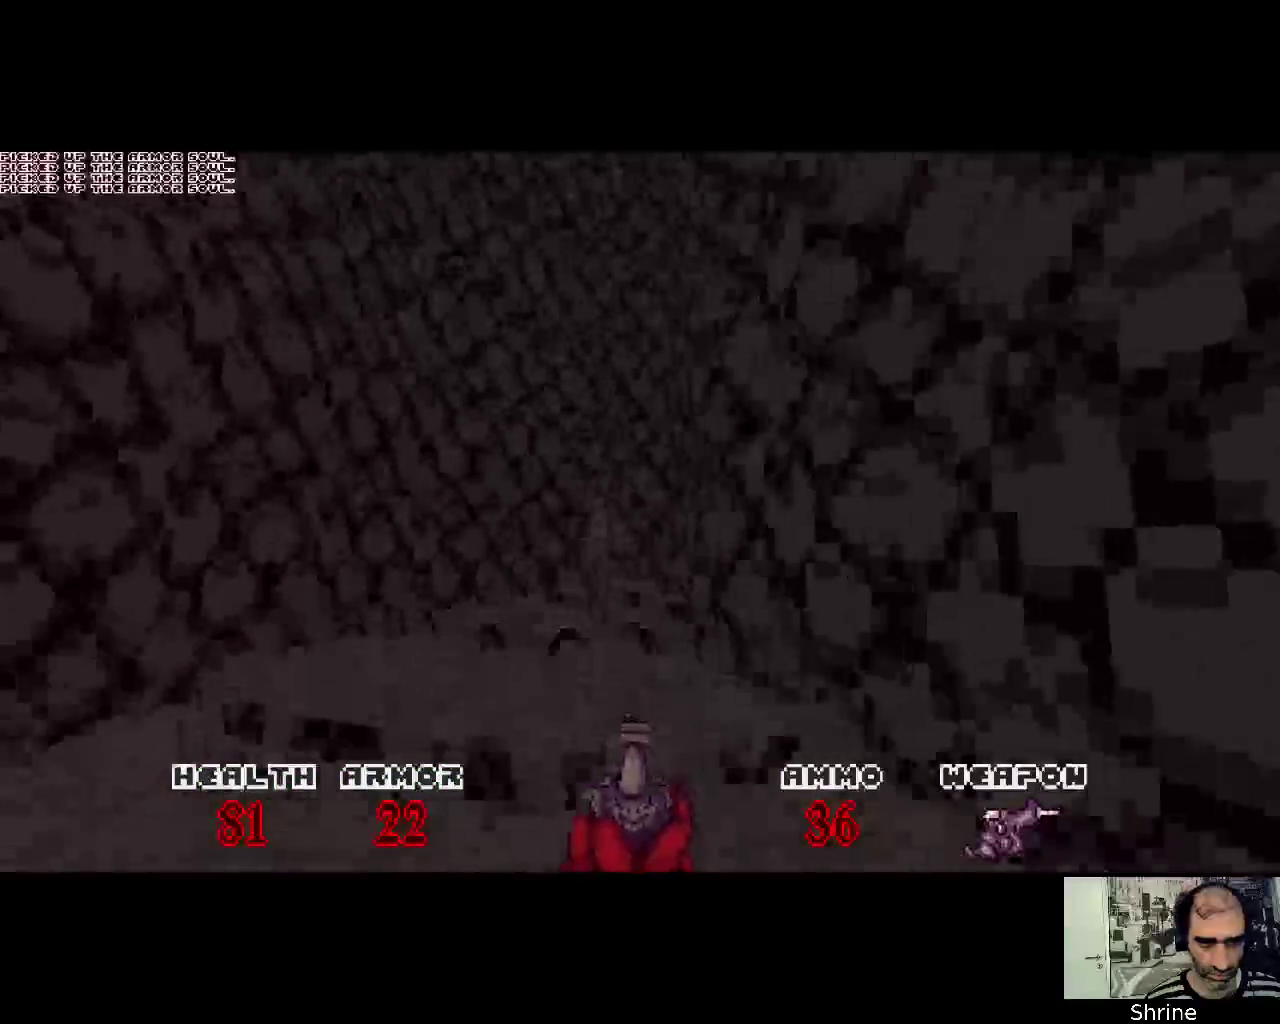
{"action": "key", "text": "ctrl"}
{"action": "key", "text": "ctrl"}
Head down the corridor toward the acid, grabbing the ammo soul, into the pillared room
{"action": "key", "text": "Left"}
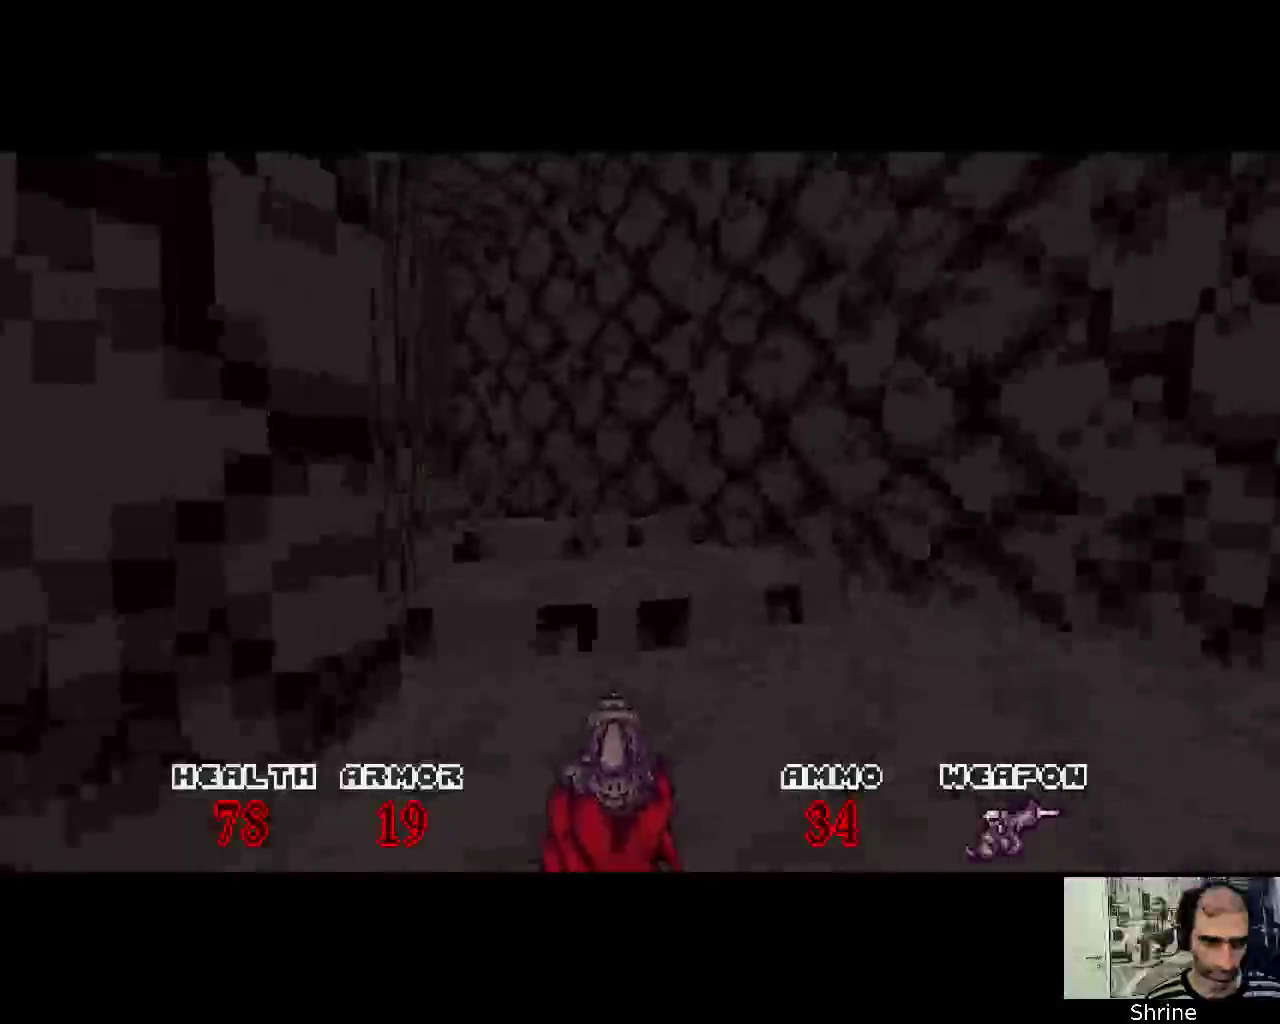
{"action": "key", "text": "Up"}
{"action": "key", "text": "Left"}
{"action": "key", "text": "Up"}
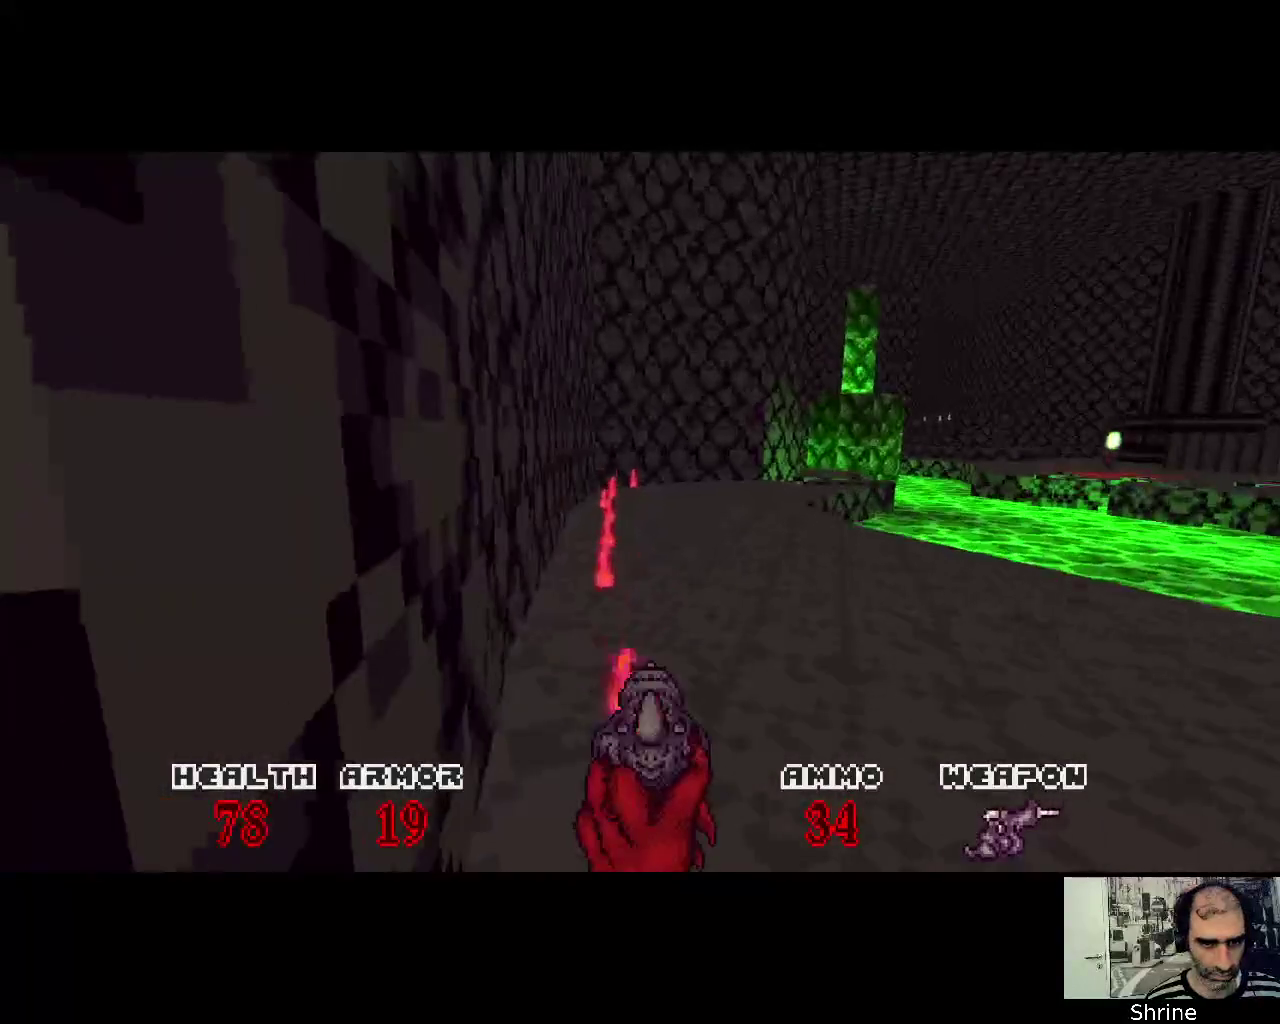
{"action": "key", "text": "Up"}
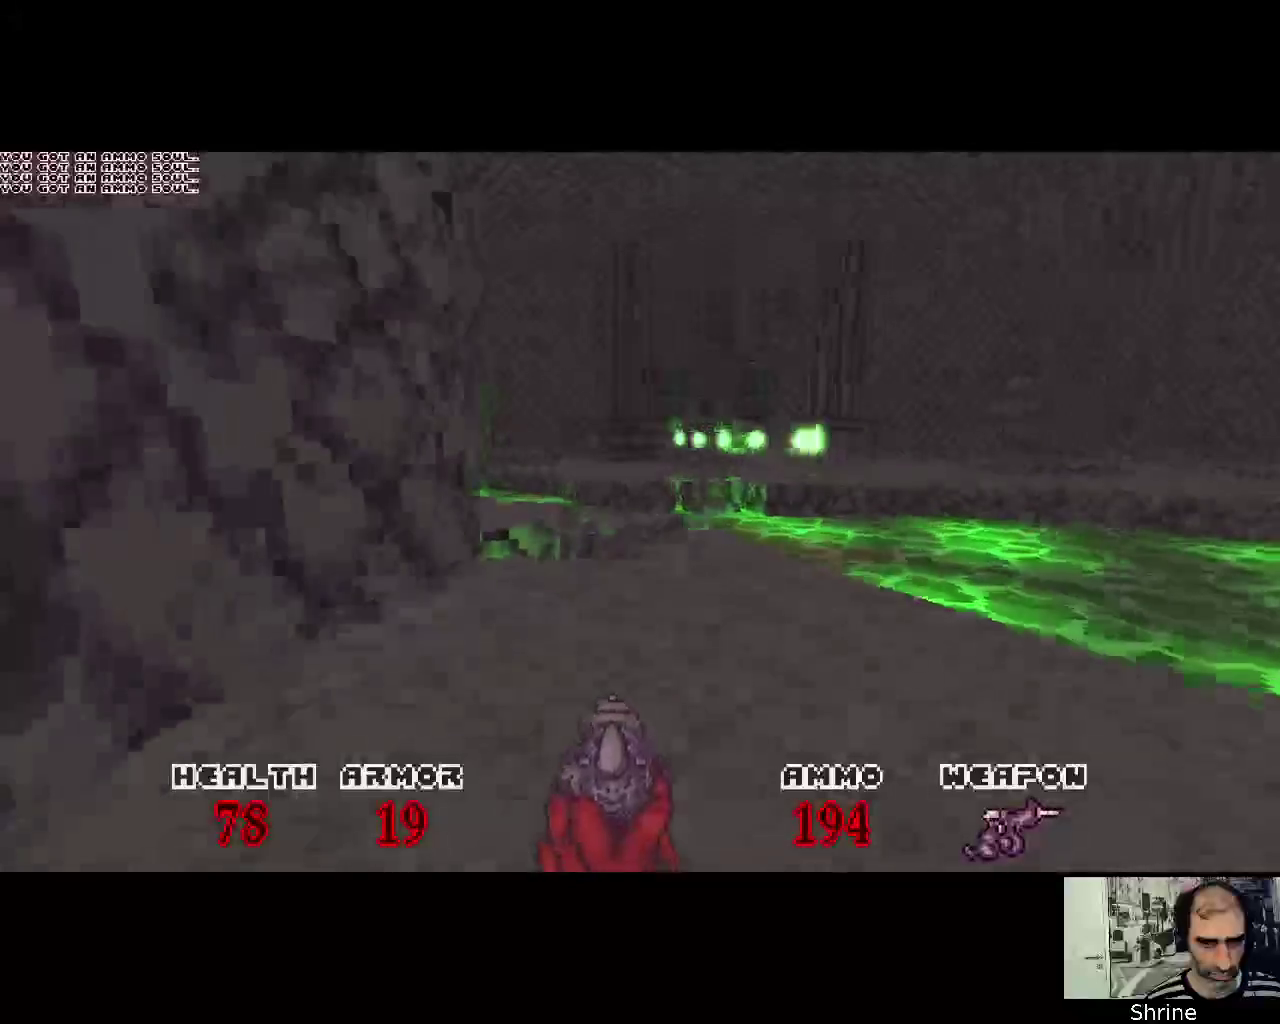
Collect more ammo souls and fire repeatedly at the enemy
{"action": "key", "text": "Right"}
{"action": "key", "text": "ctrl"}
{"action": "key", "text": "ctrl"}
{"action": "key", "text": "Left"}
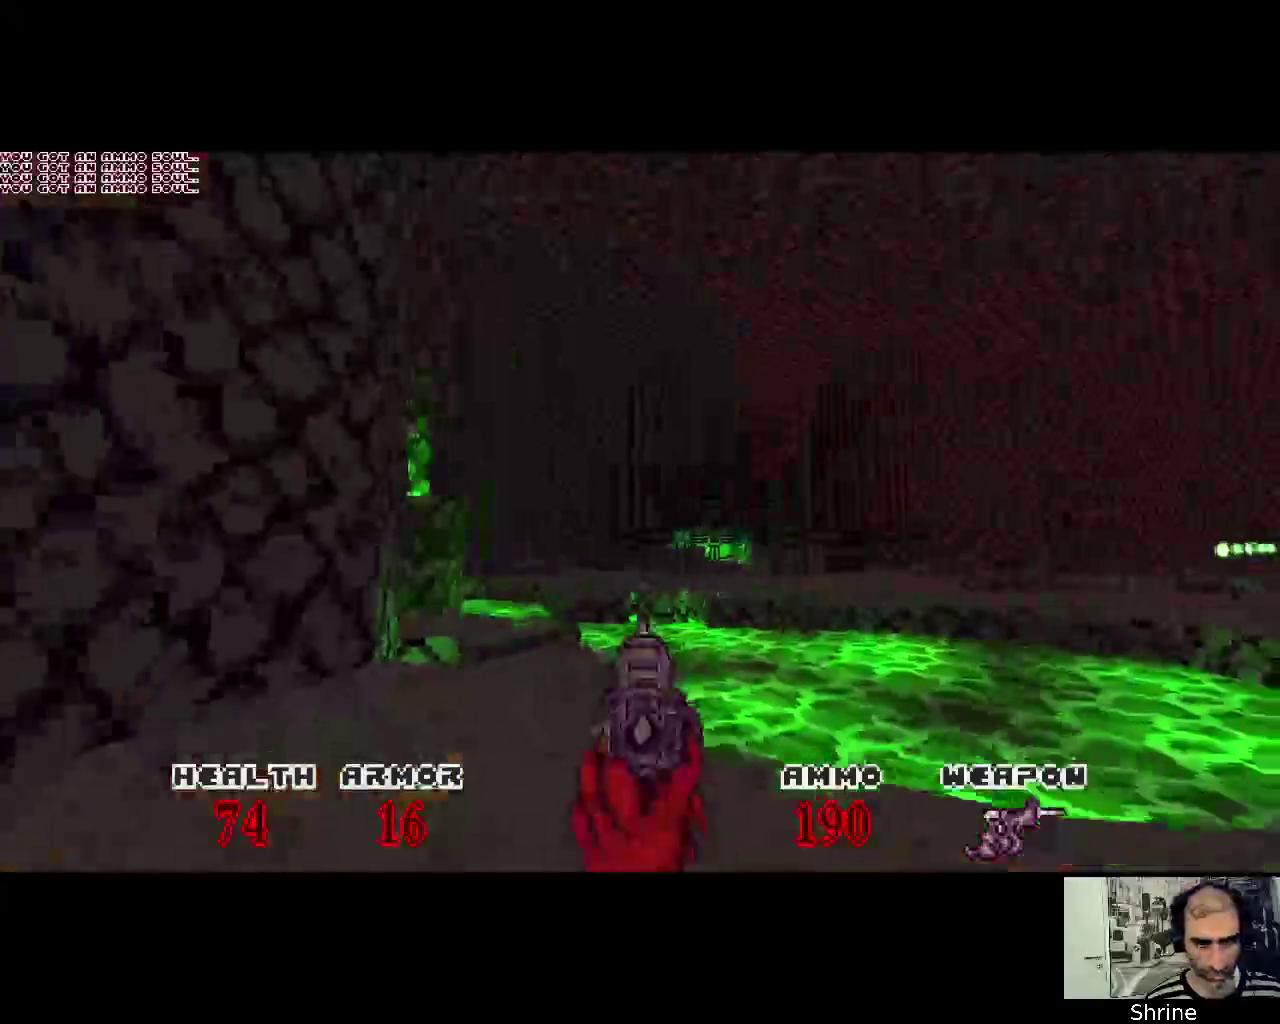
{"action": "key", "text": "Right"}
{"action": "key", "text": "ctrl"}
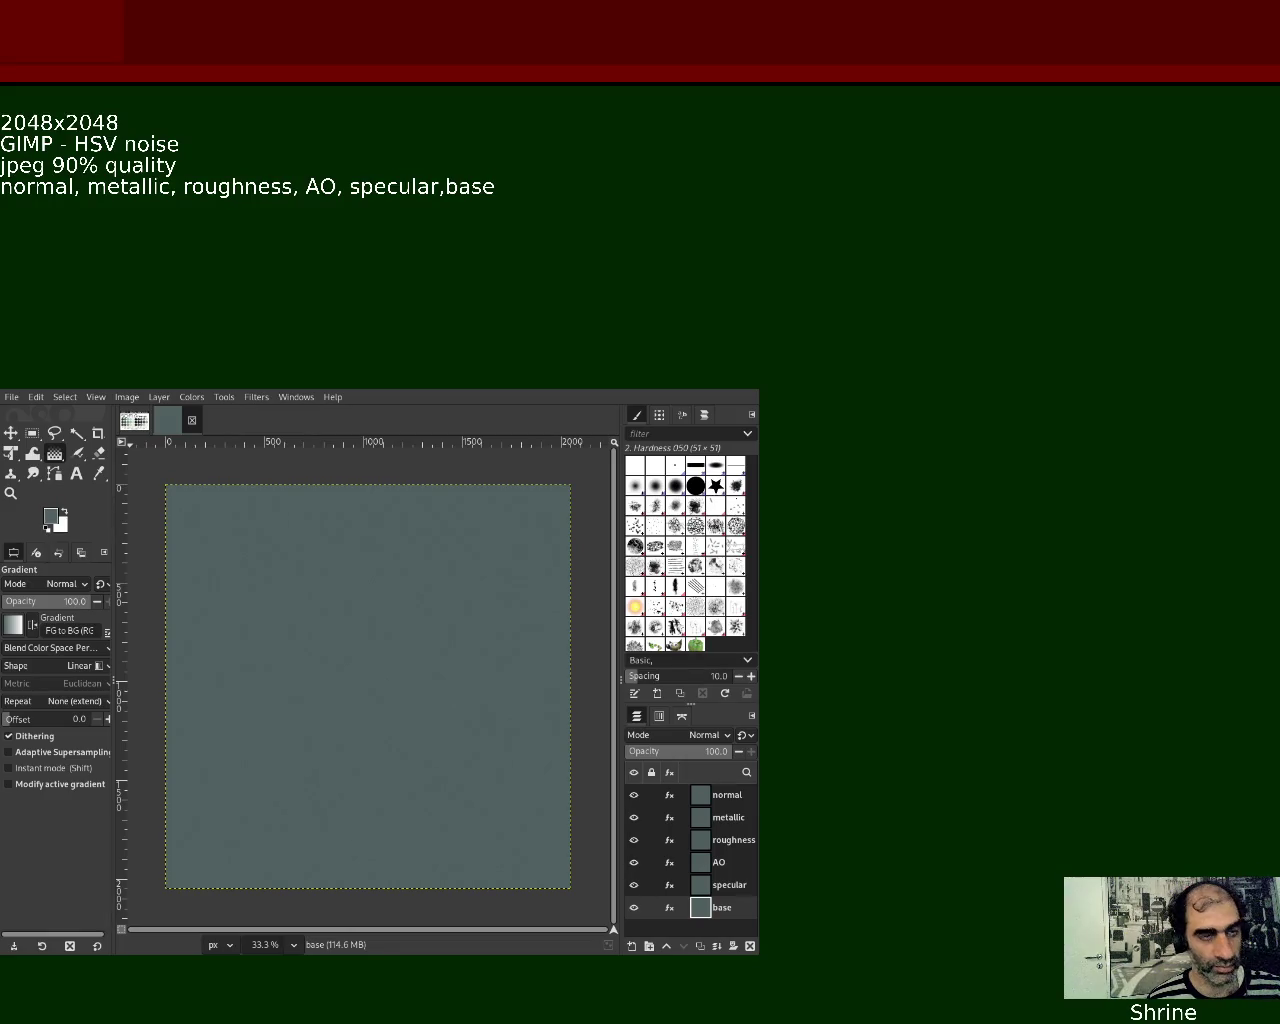
Save the texture and apply the Normal Map filter to the normal layer
{"action": "key", "text": "ctrl+s"}
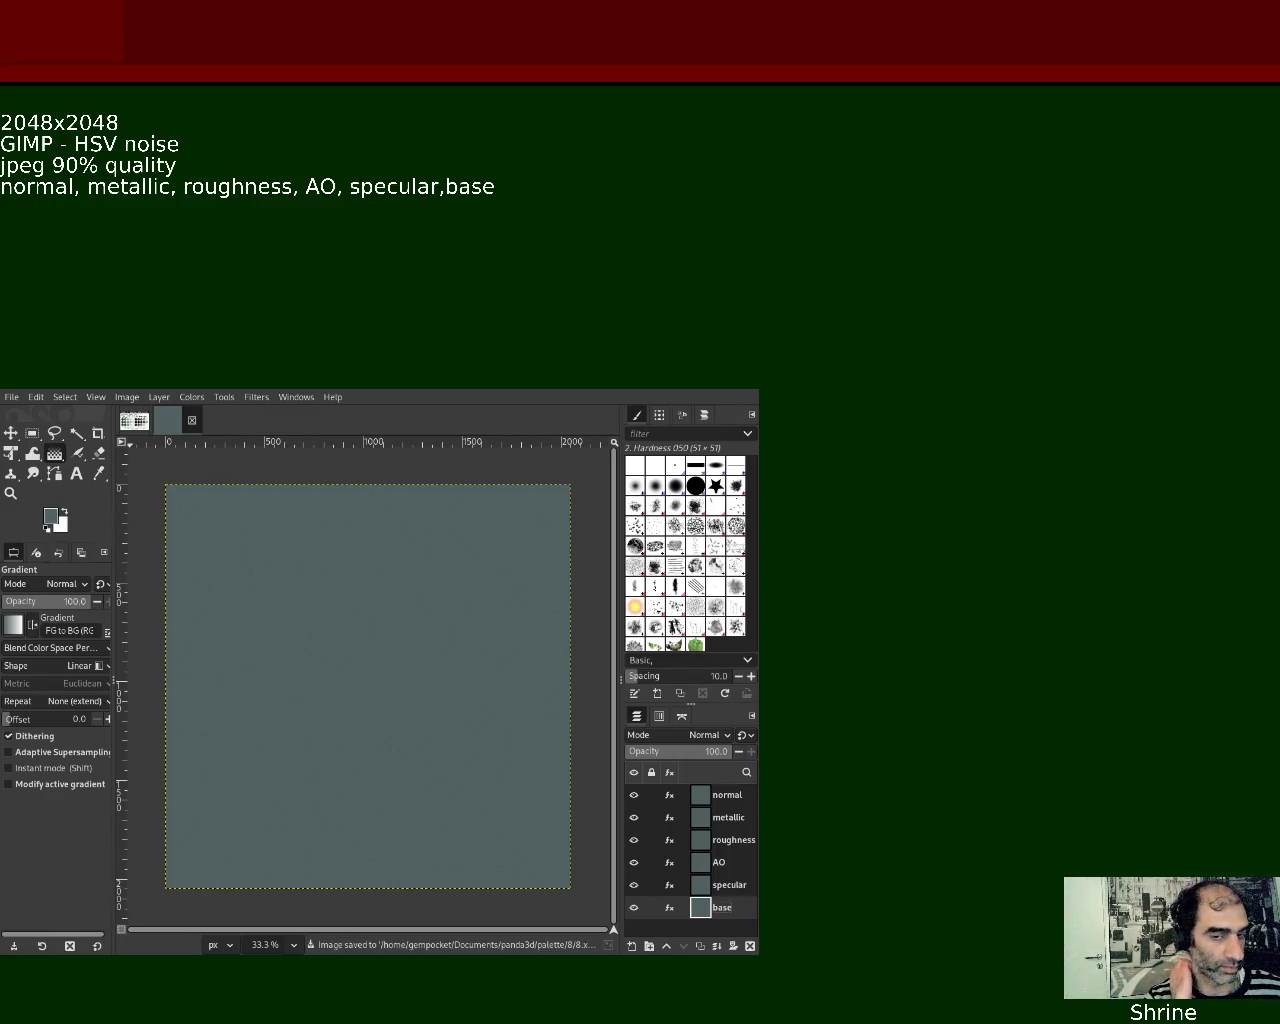
{"action": "left_click", "coordinate": [727, 795]}
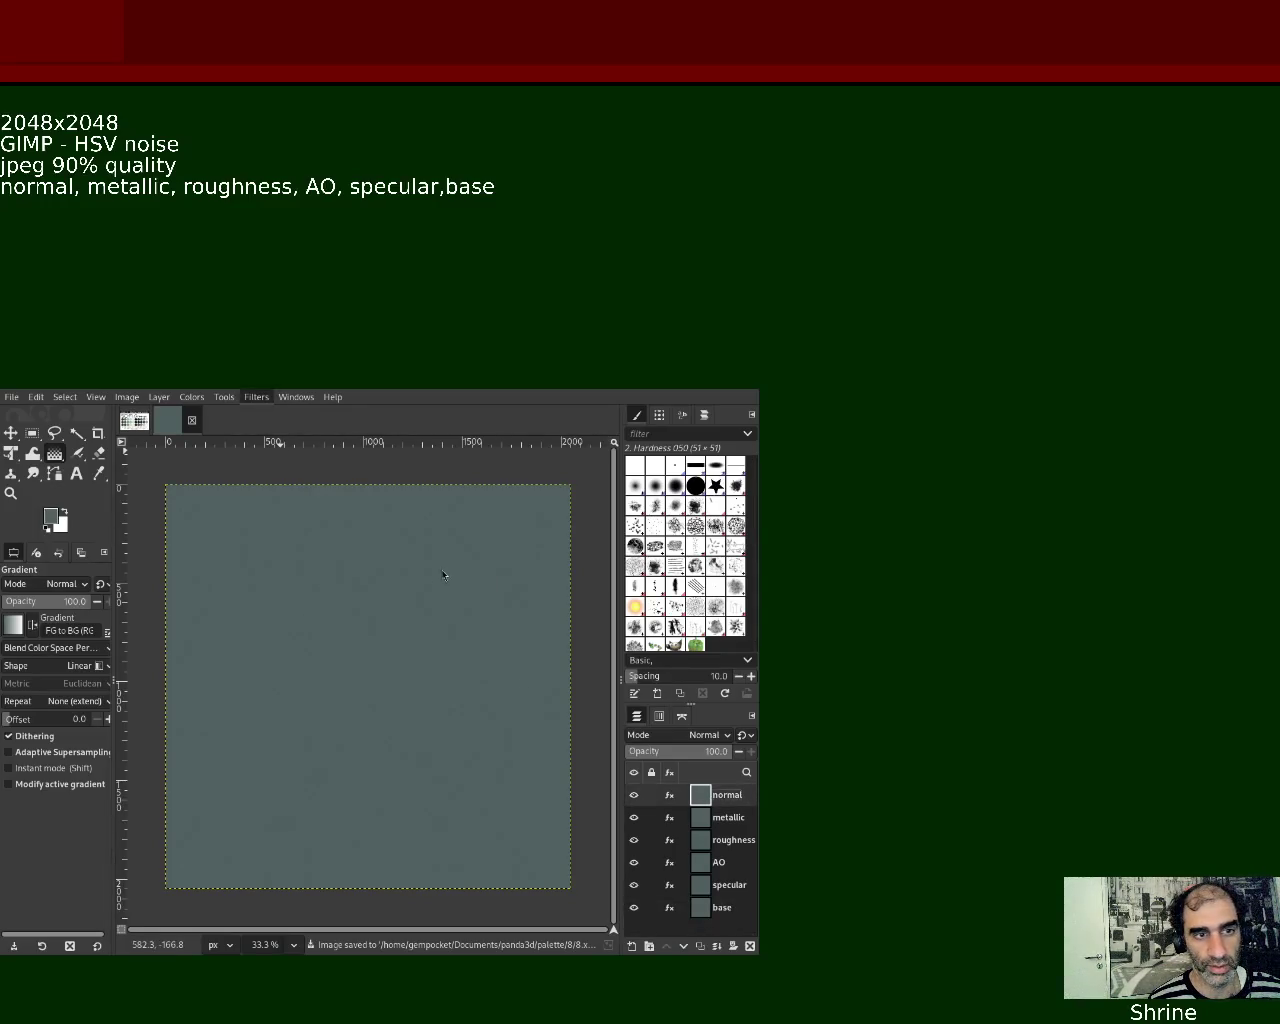
{"action": "key", "text": "ctrl+f"}
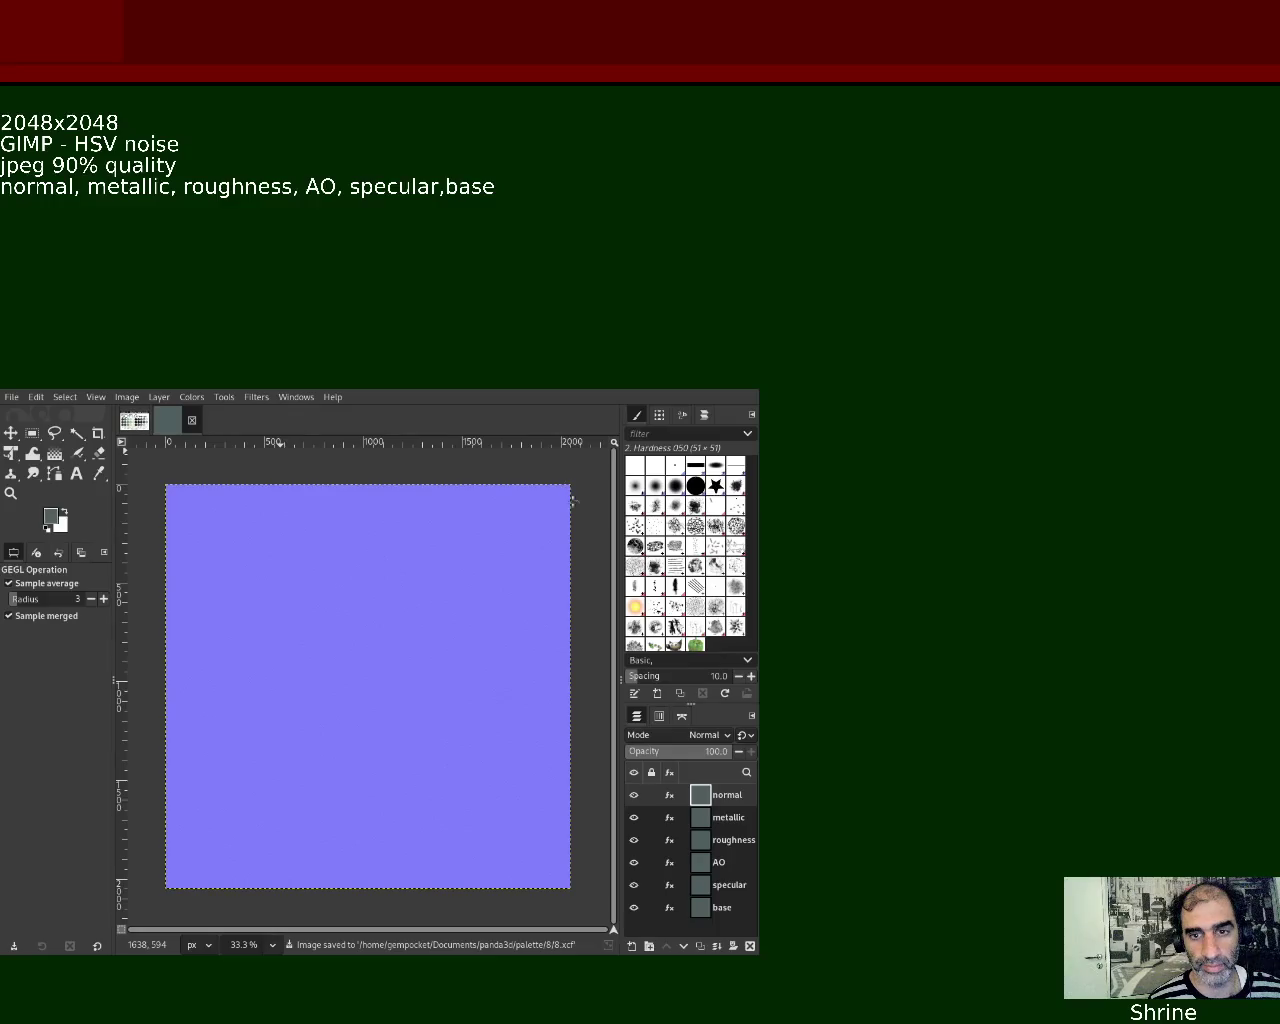
Hide the normal layer and desaturate the metallic layer
{"action": "left_click", "coordinate": [633, 795]}
{"action": "left_click", "coordinate": [652, 817]}
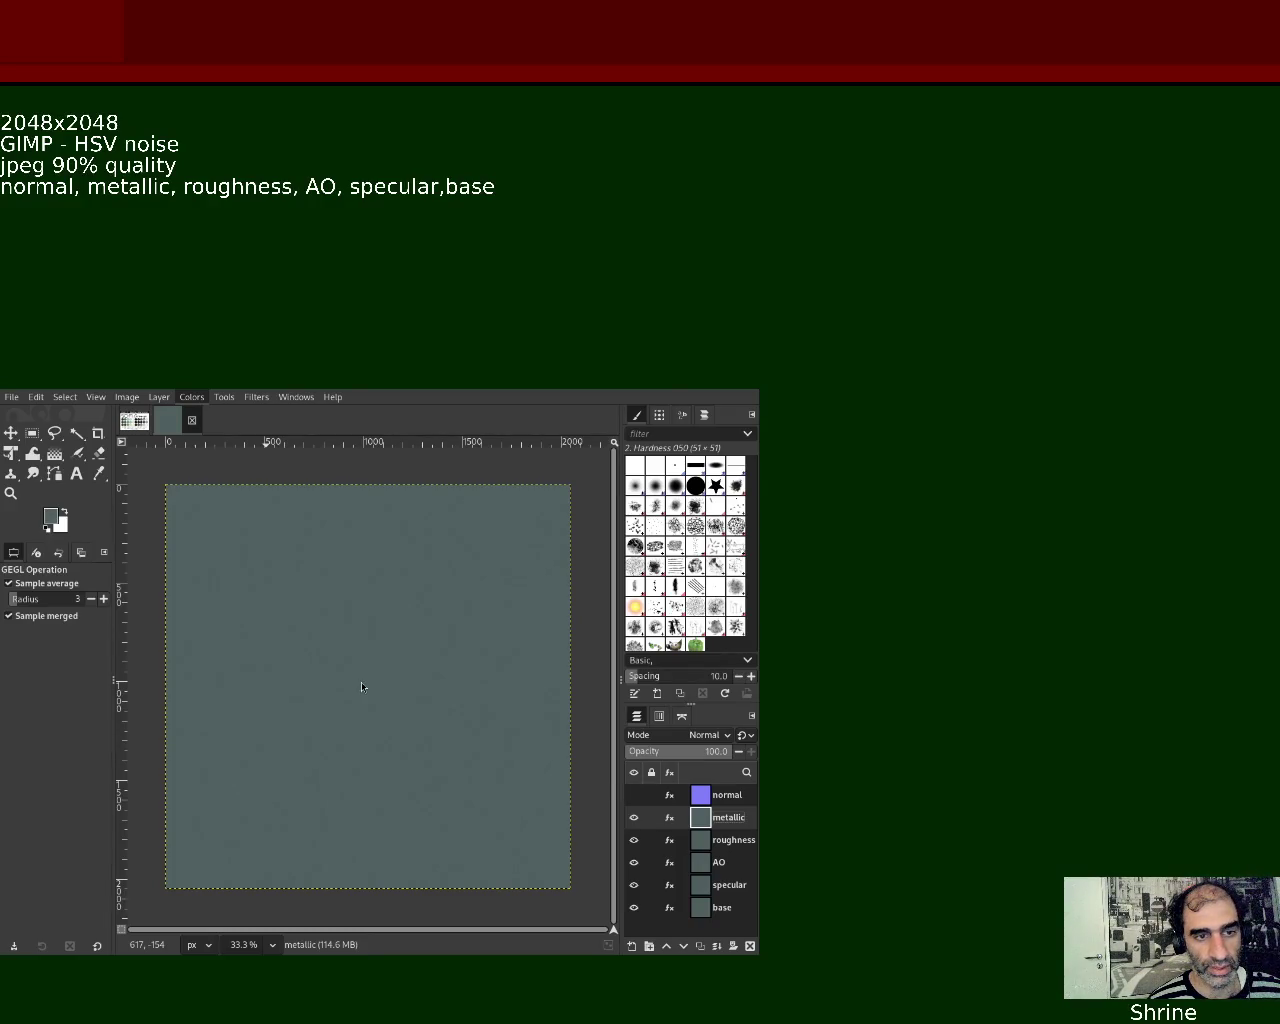
{"action": "key", "text": "ctrl+f"}
Push the metallic layer to solid black with Levels and hide it
{"action": "key", "text": "ctrl+l"}
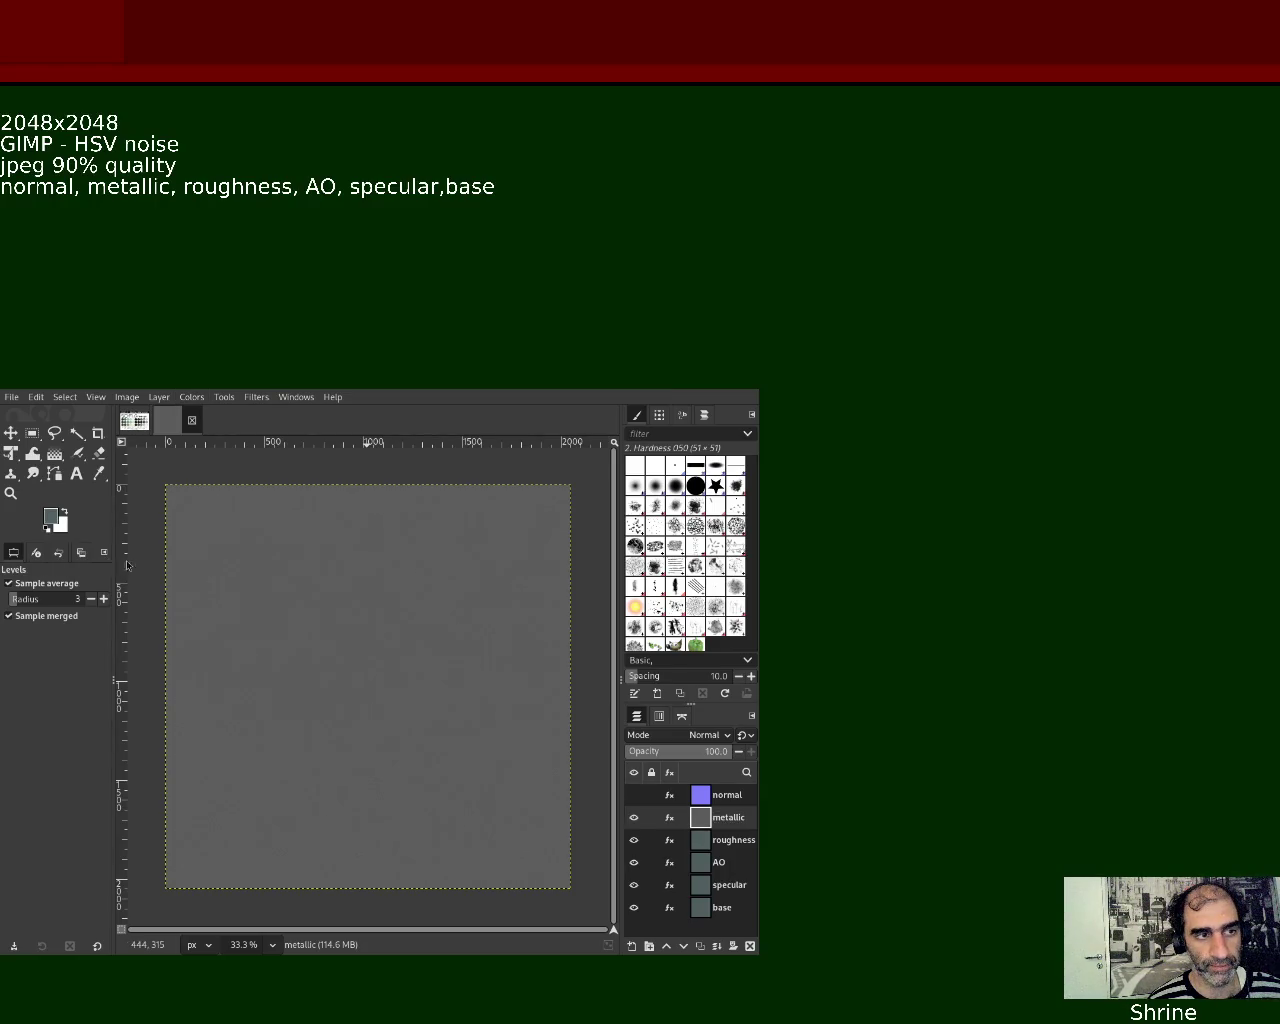
{"action": "left_click", "coordinate": [210, 566]}
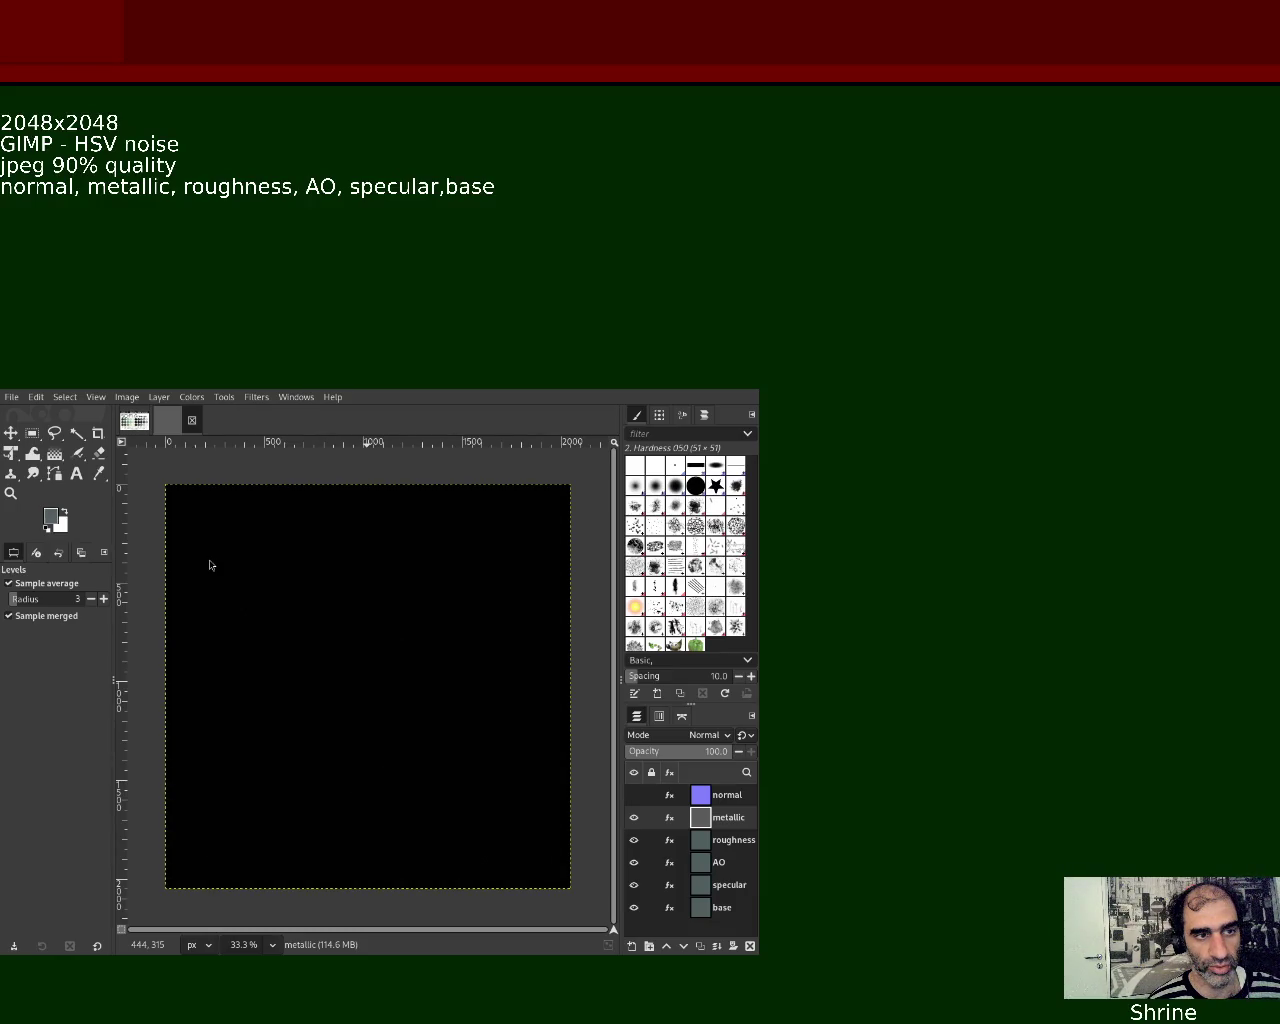
{"action": "left_click", "coordinate": [633, 817]}
{"action": "left_click", "coordinate": [712, 845]}
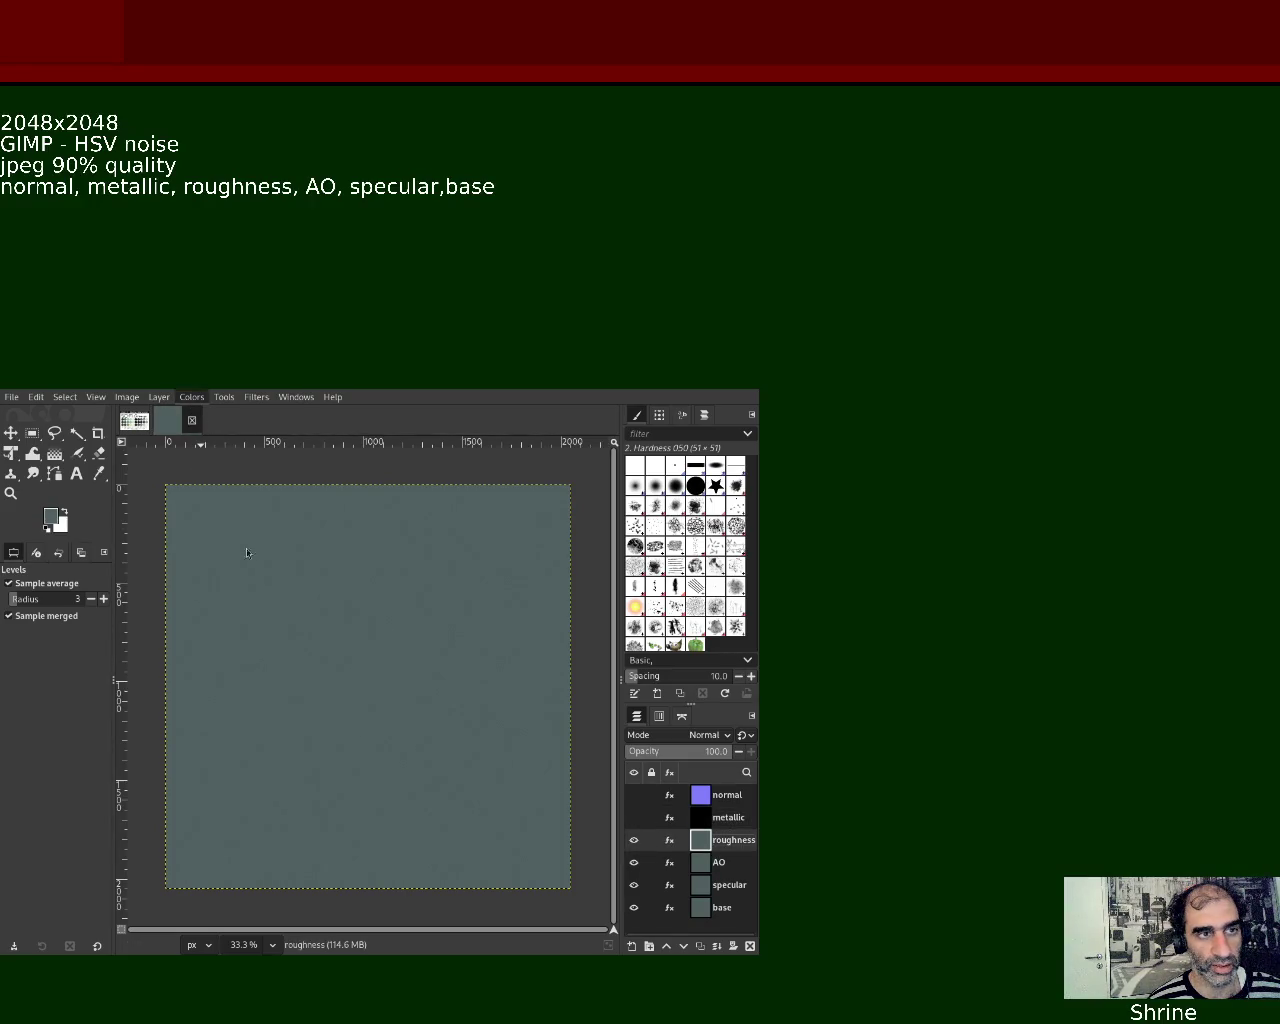
Desaturate the roughness layer, raise it to near-white with Levels, and hide it
{"action": "key", "text": "ctrl+f"}
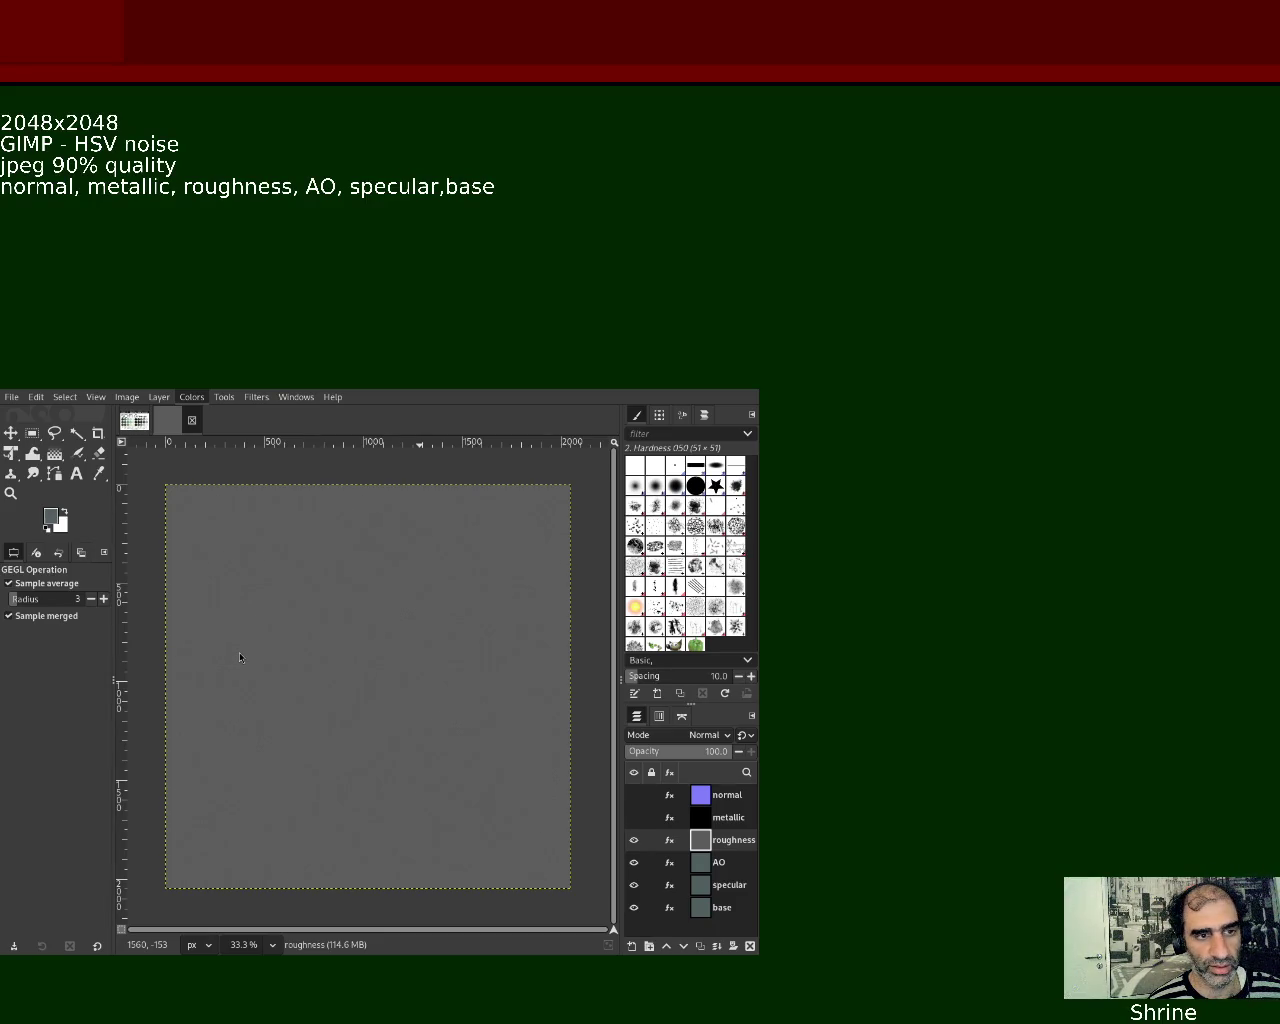
{"action": "left_click", "coordinate": [227, 556]}
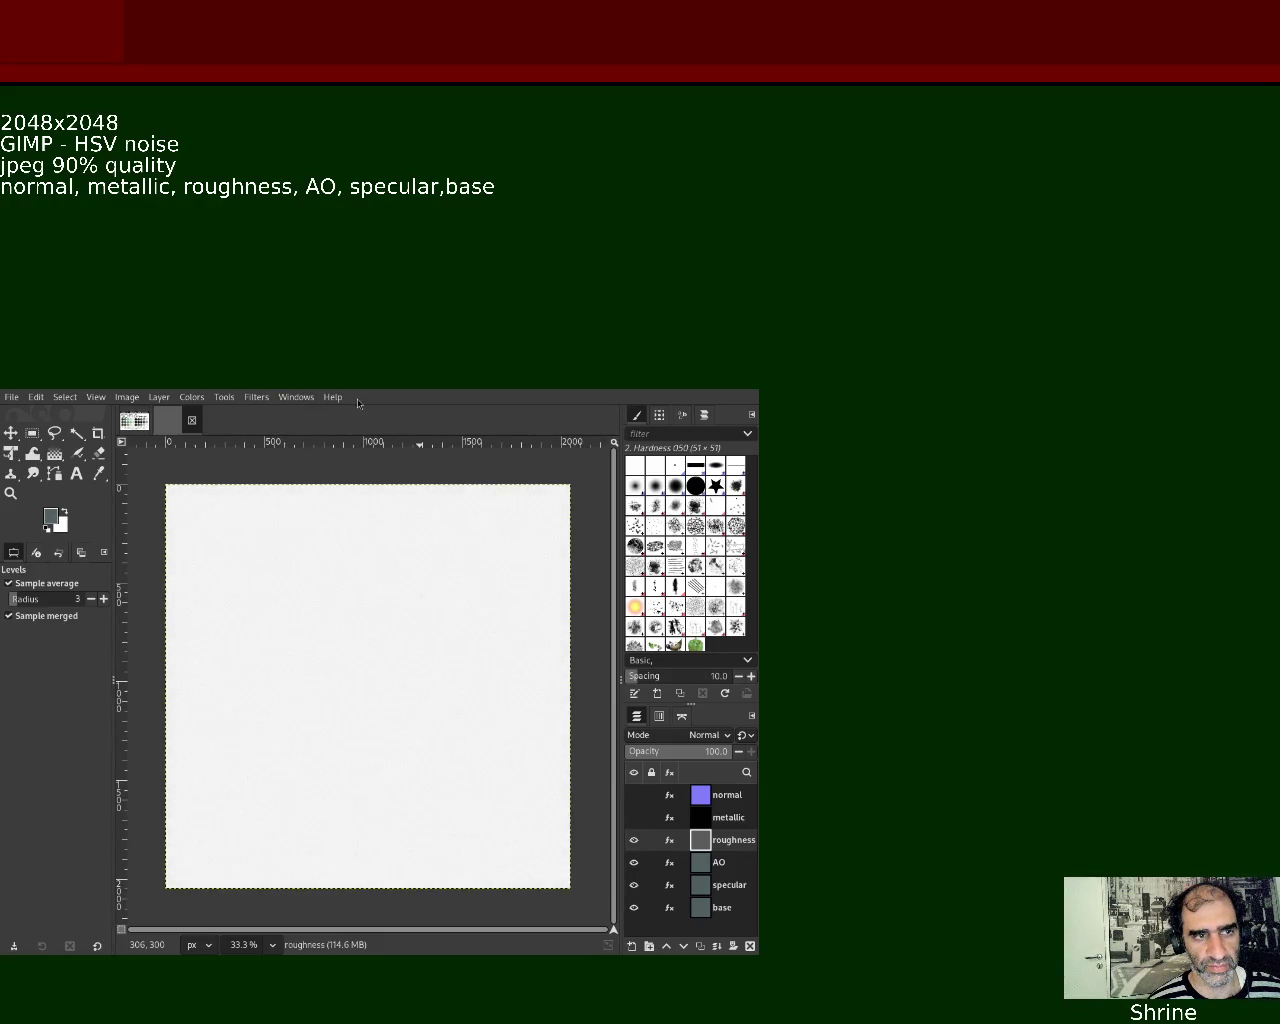
{"action": "left_click", "coordinate": [633, 840]}
{"action": "left_click", "coordinate": [703, 864]}
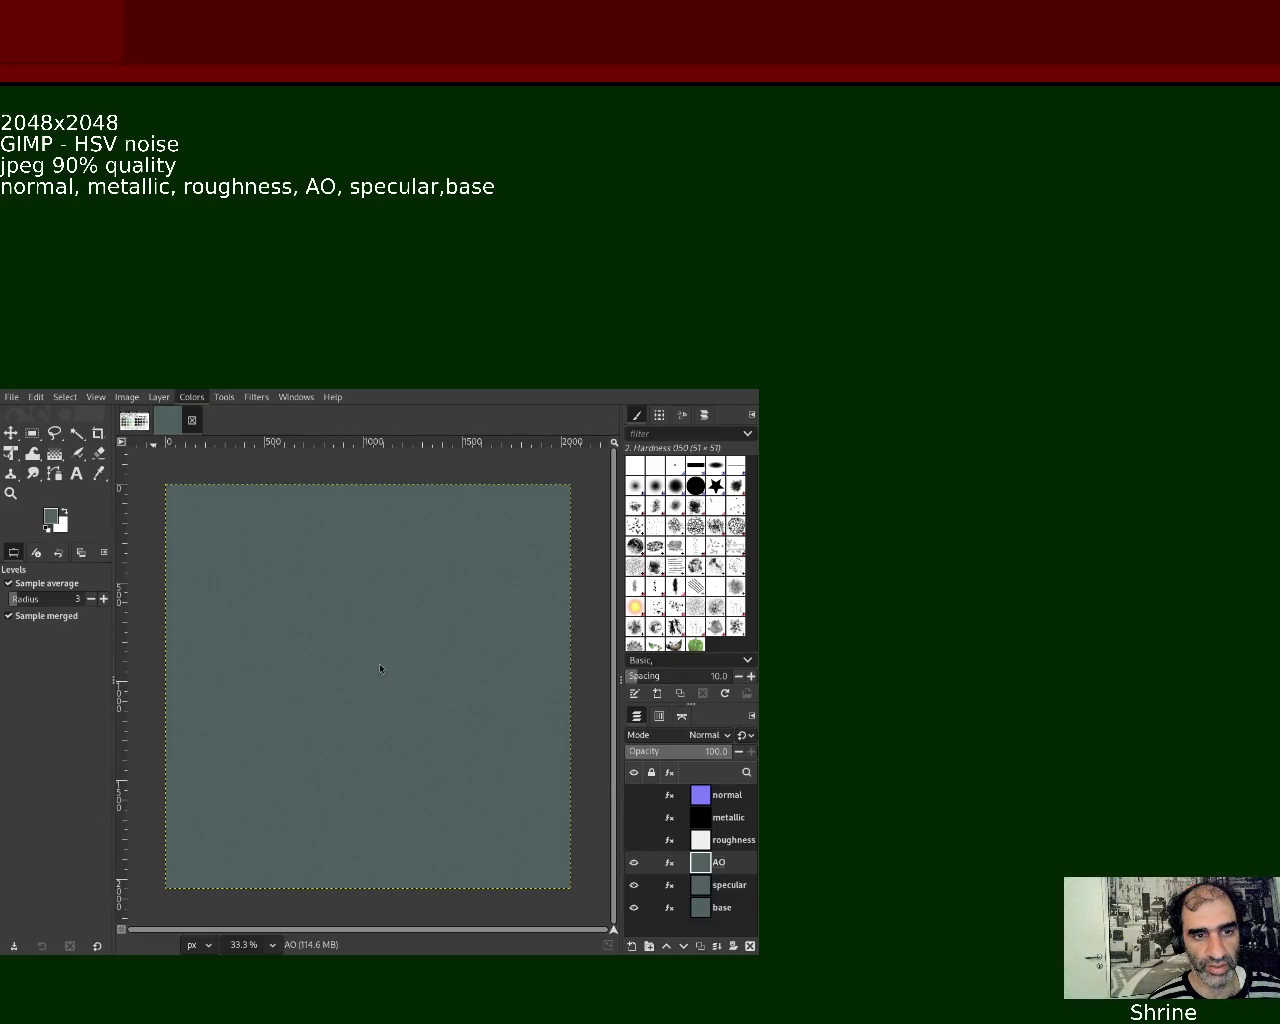
Reapply Levels to make the AO layer near-white and hide it
{"action": "key", "text": "ctrl+f"}
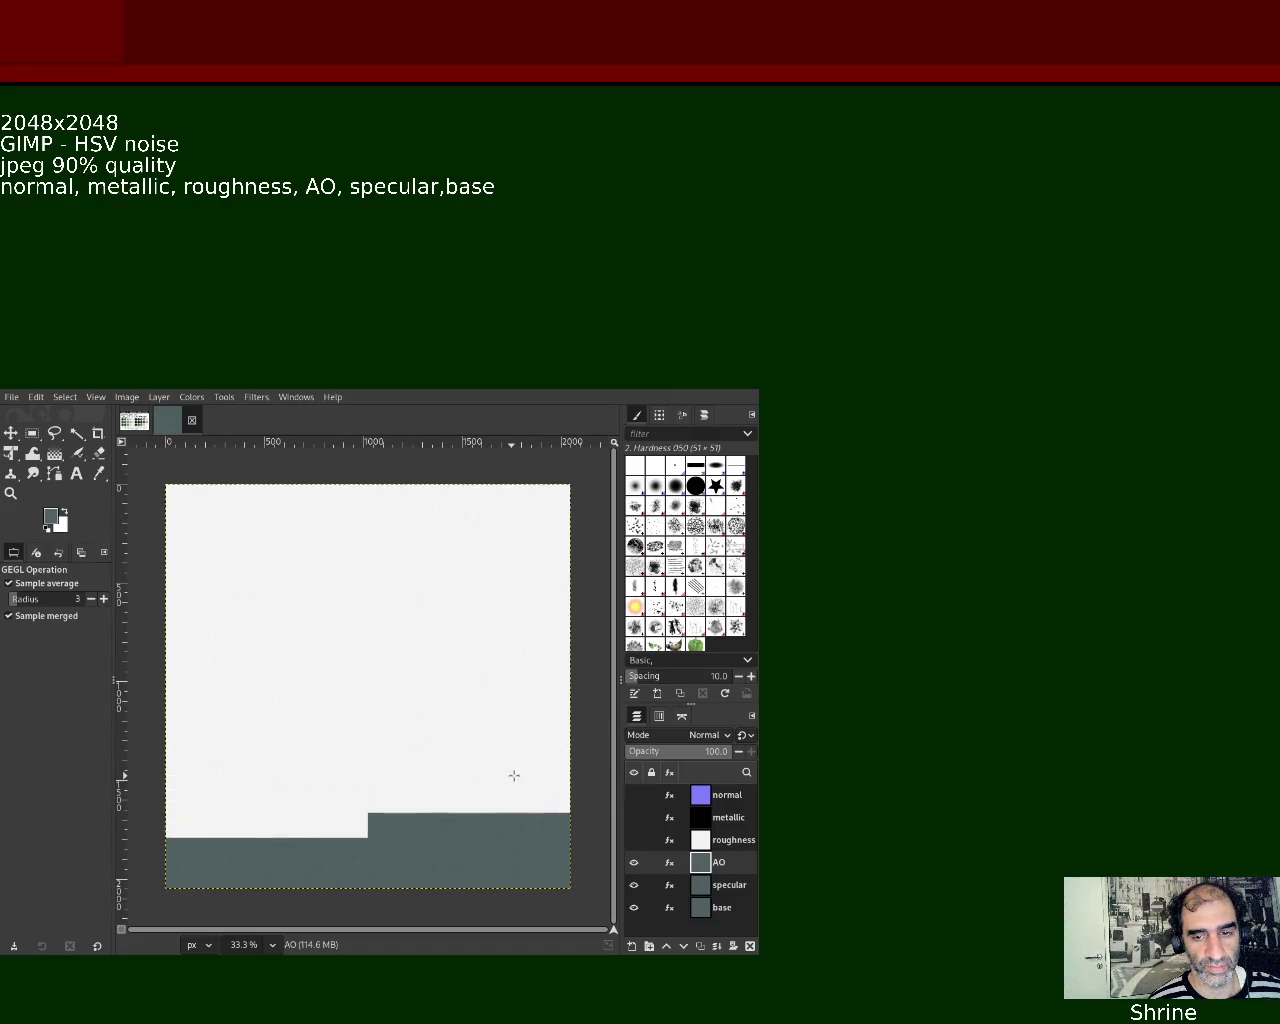
{"action": "left_click", "coordinate": [633, 862]}
{"action": "left_click", "coordinate": [727, 885]}
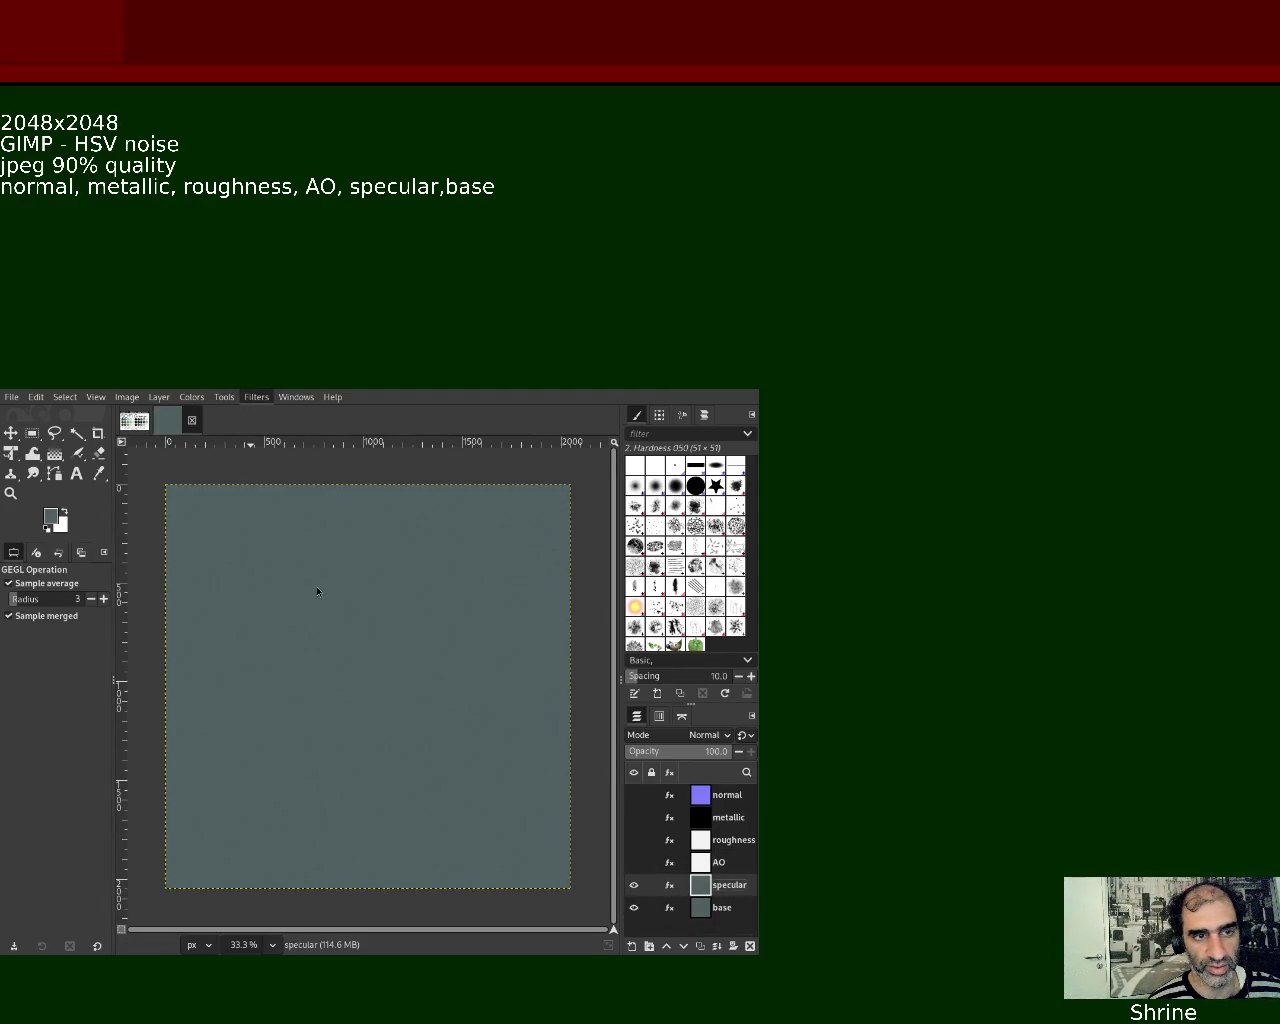
Darken the specular layer to near black, hide it, and reshow normal, metallic and roughness
{"action": "key", "text": "ctrl+f"}
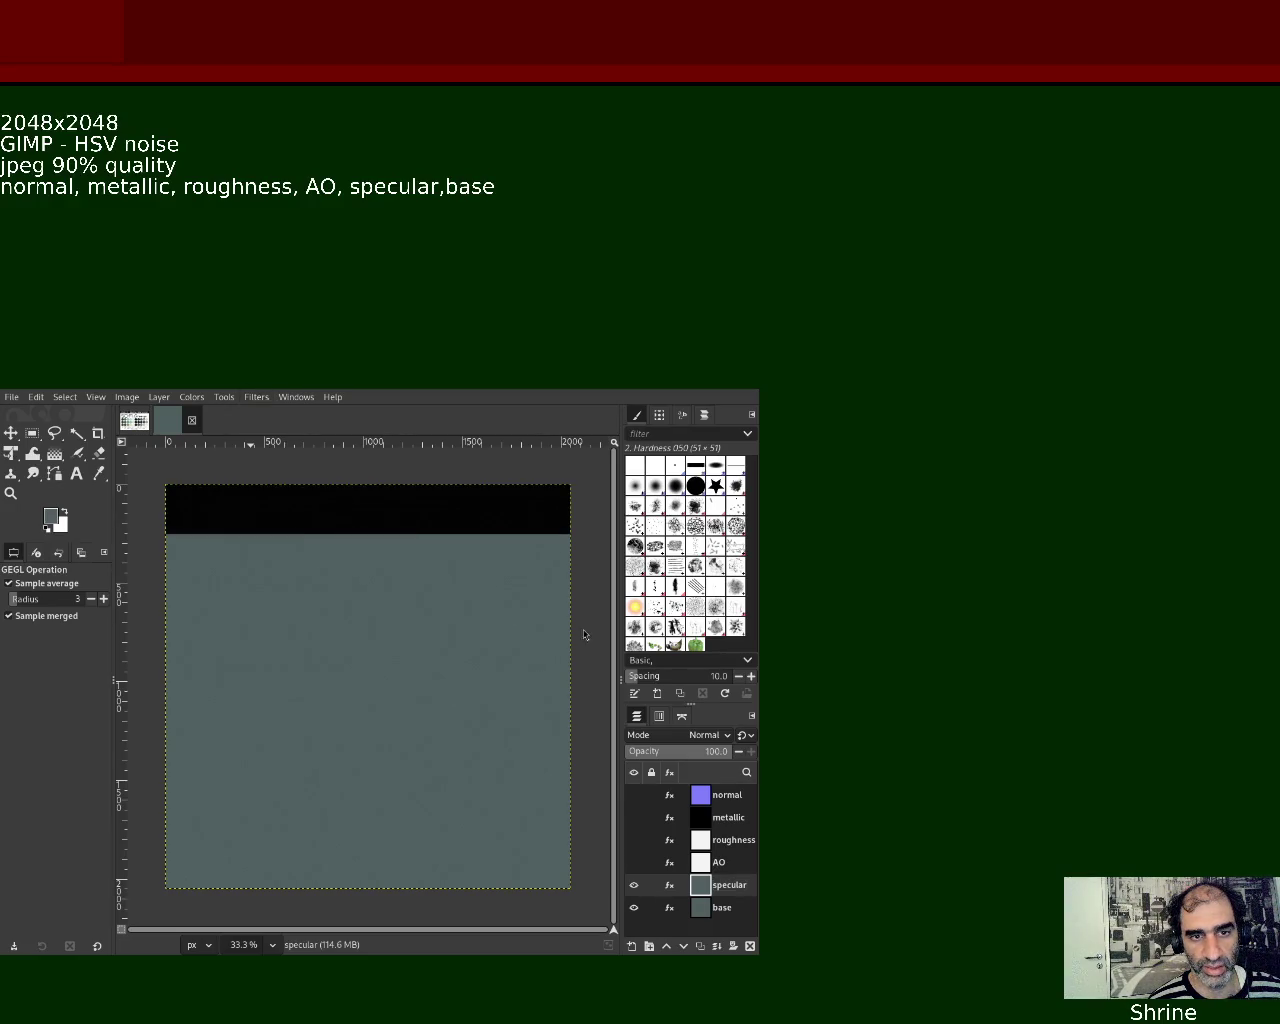
{"action": "left_click", "coordinate": [634, 884]}
{"action": "left_click_drag", "start_coordinate": [634, 795], "coordinate": [634, 886]}
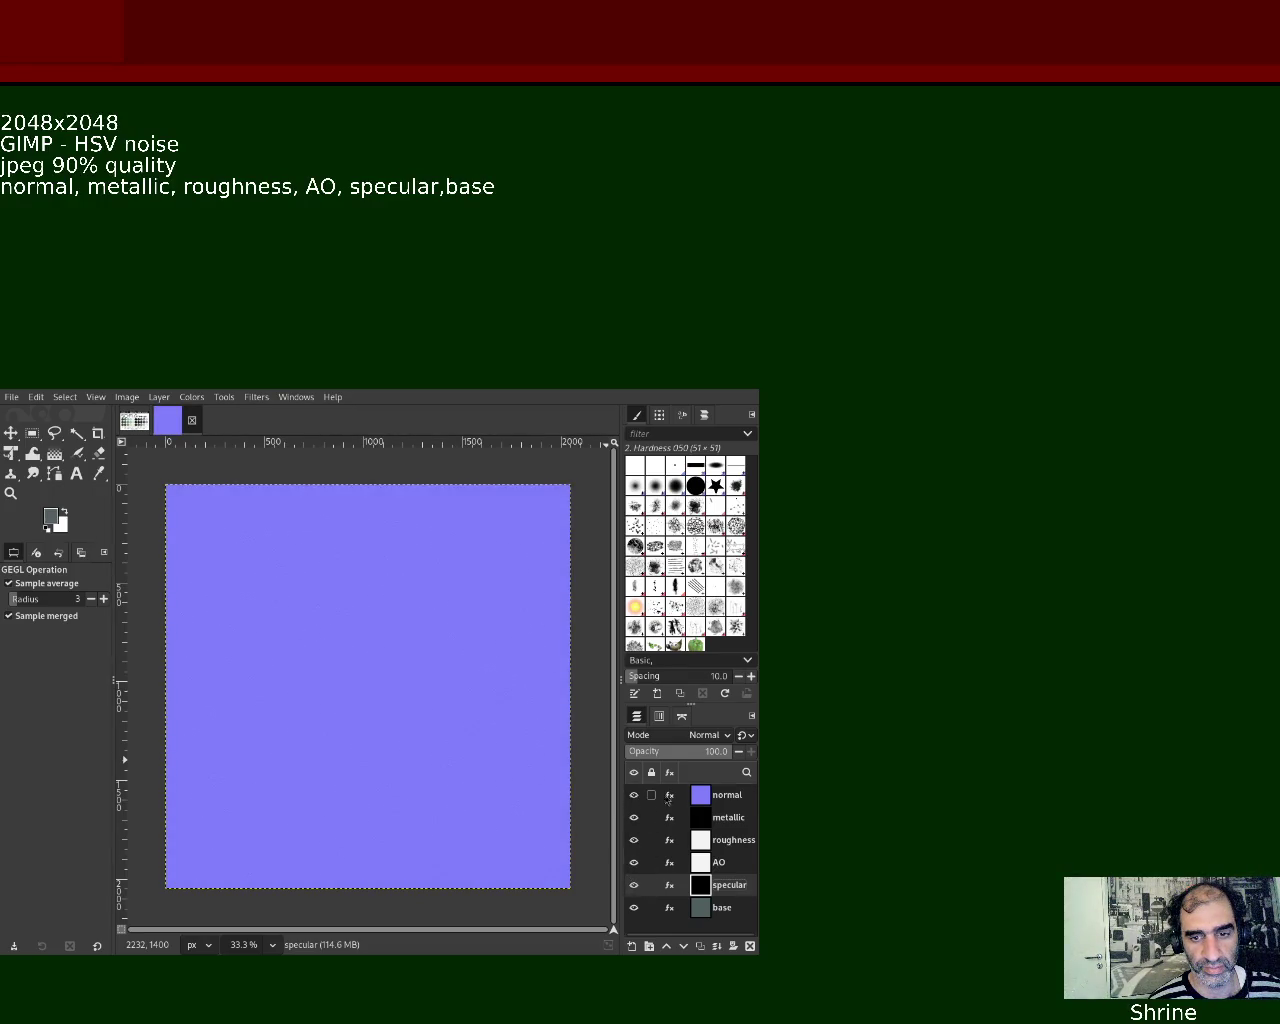
Re-show the AO and specular layers, hide the normal layer, and bring up the SCI-FI Grunge palette
{"action": "left_click", "coordinate": [704, 799]}
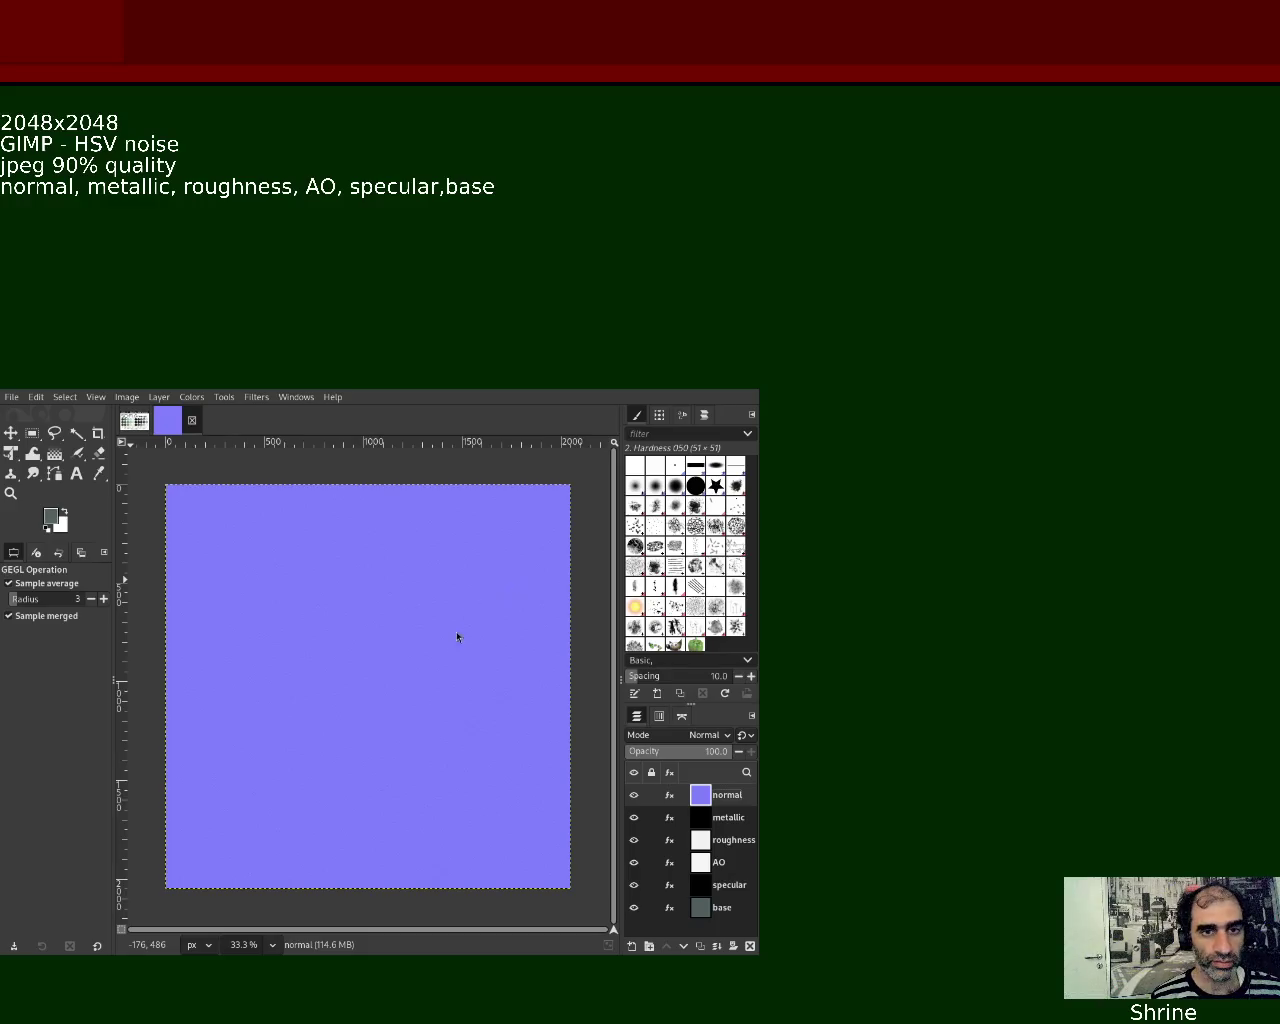
{"action": "key", "text": "v"}
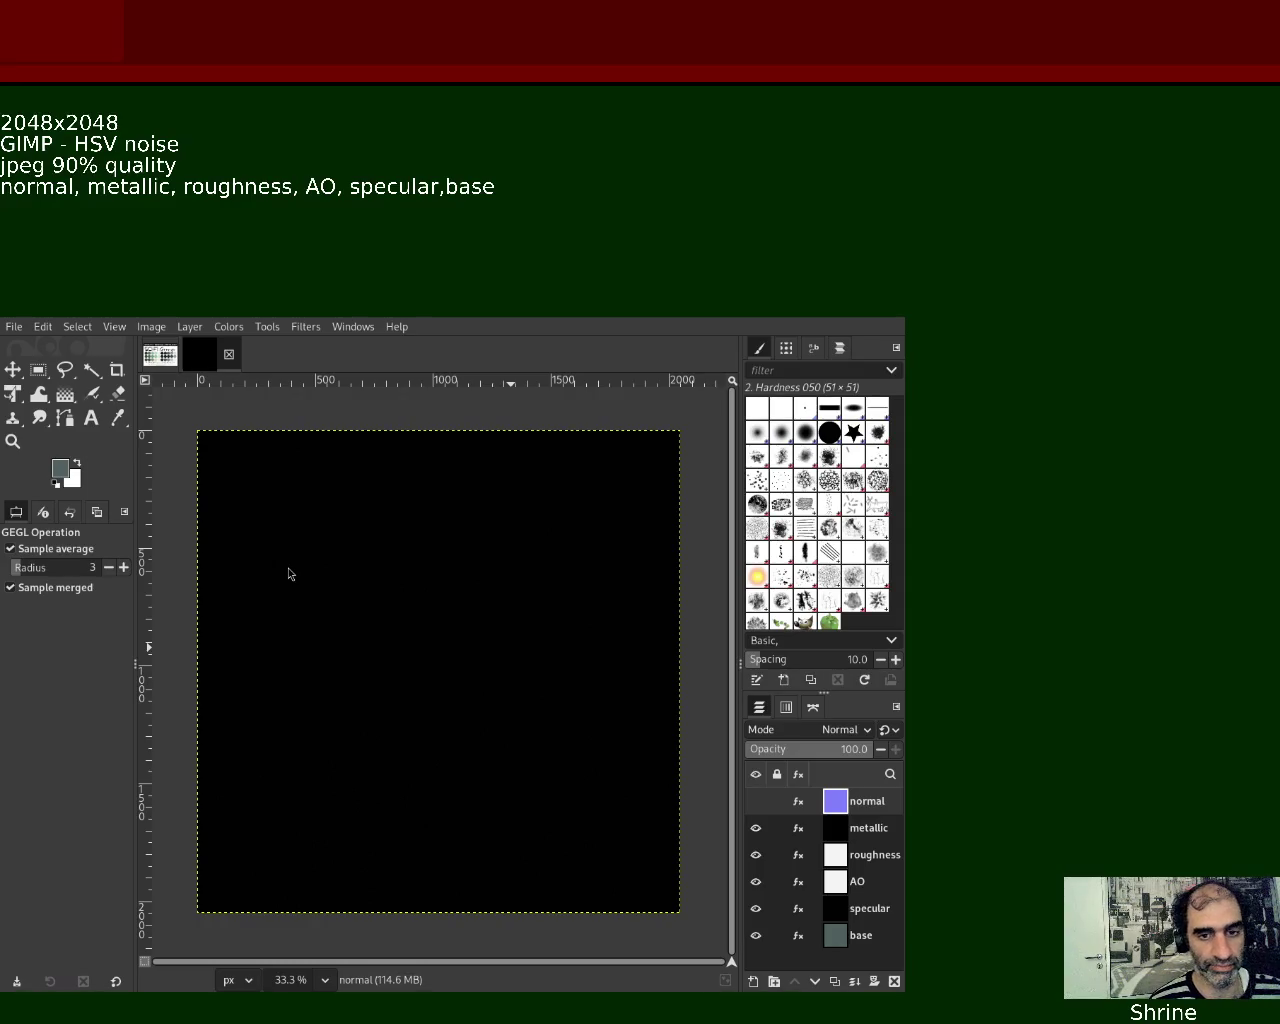
{"action": "key", "text": "alt+1"}
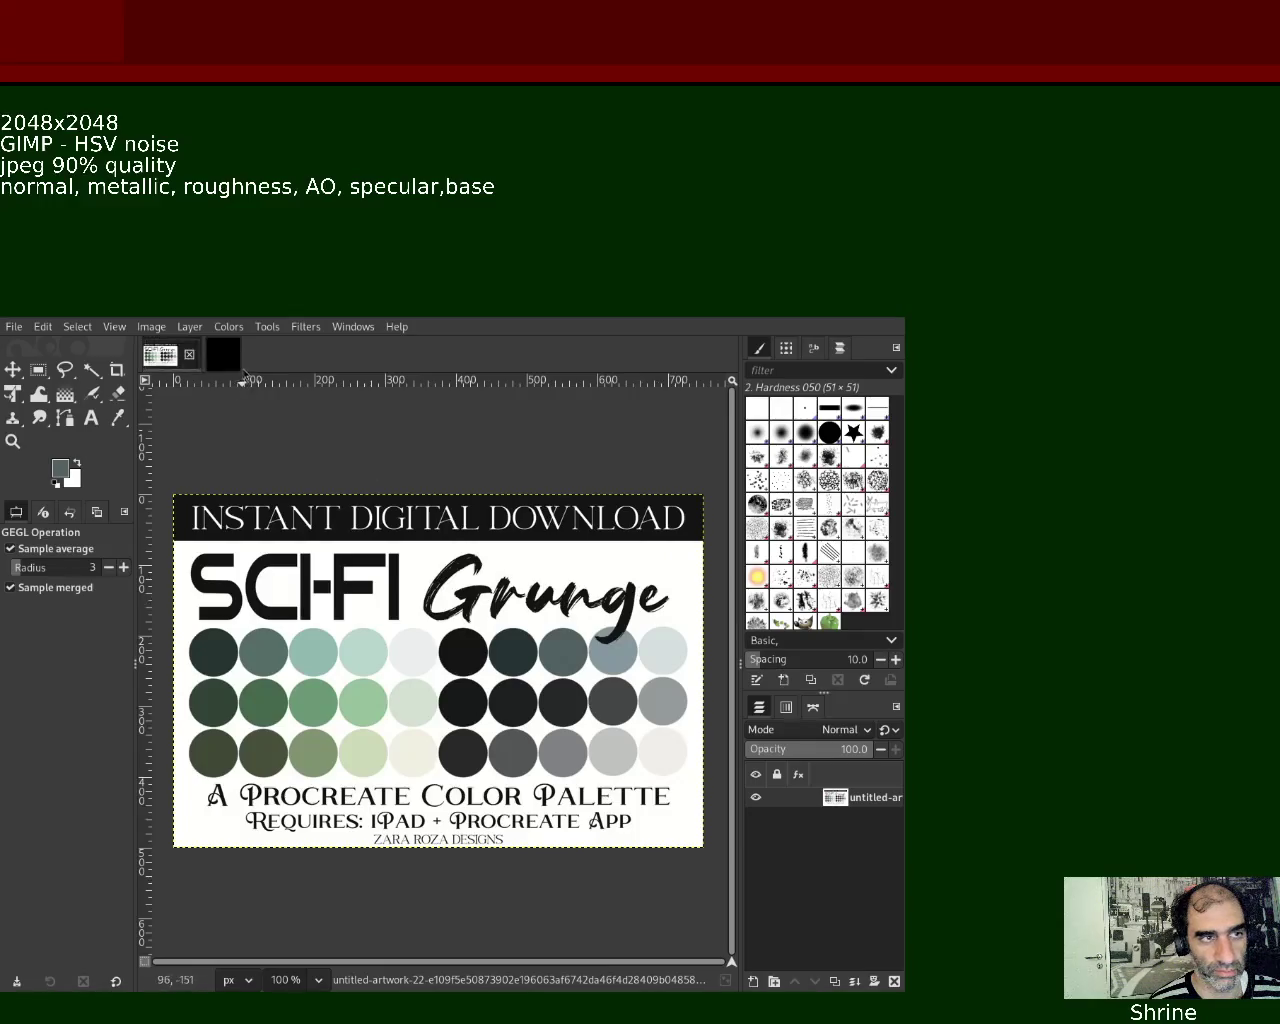
Return to the 2048 texture and make the normal layer the active layer
{"action": "left_click", "coordinate": [222, 354]}
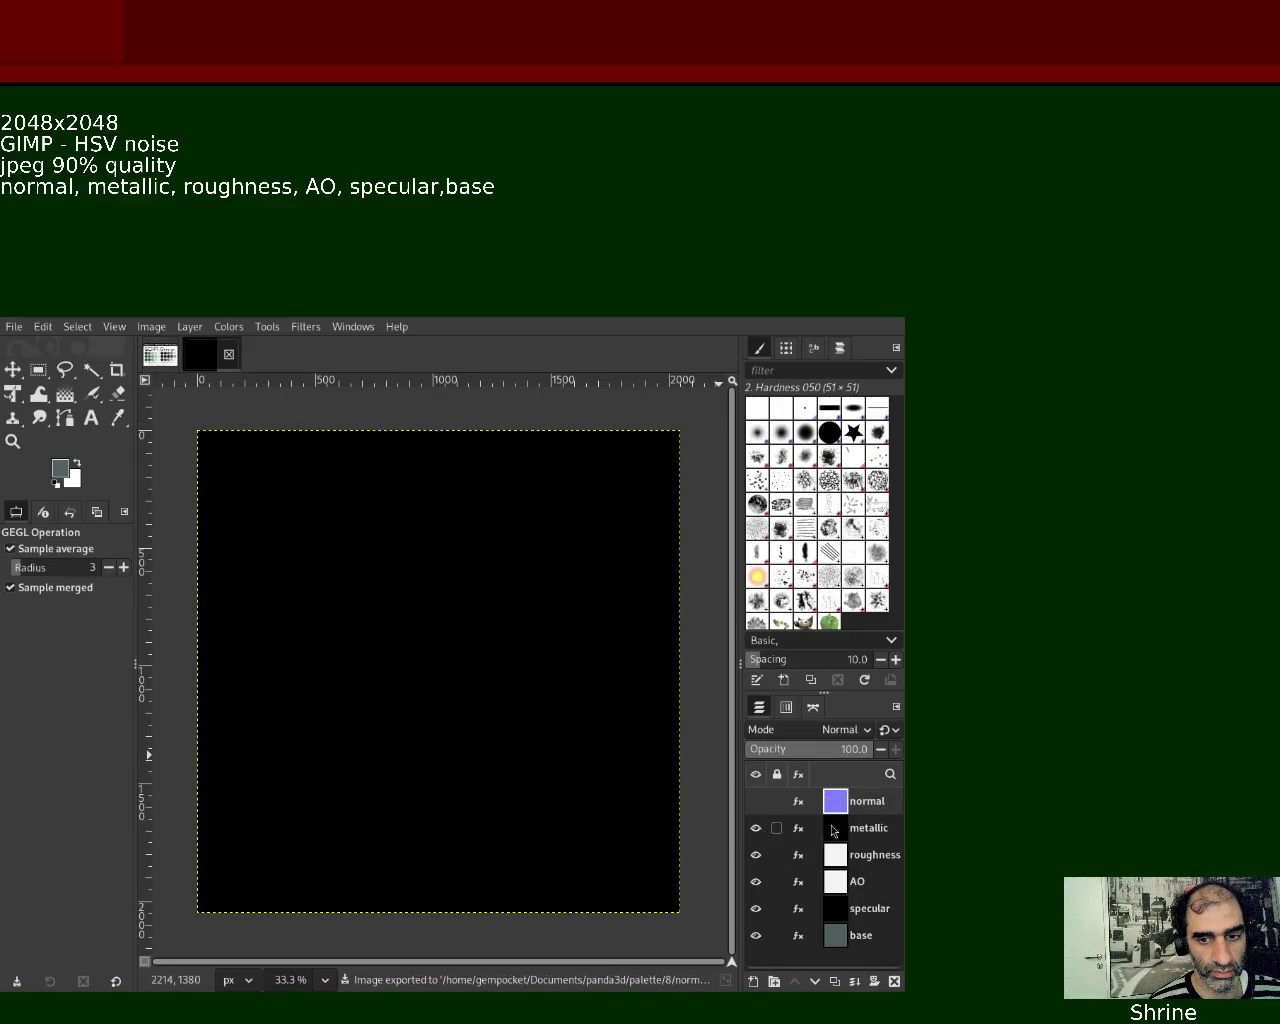
{"action": "left_click", "coordinate": [832, 830]}
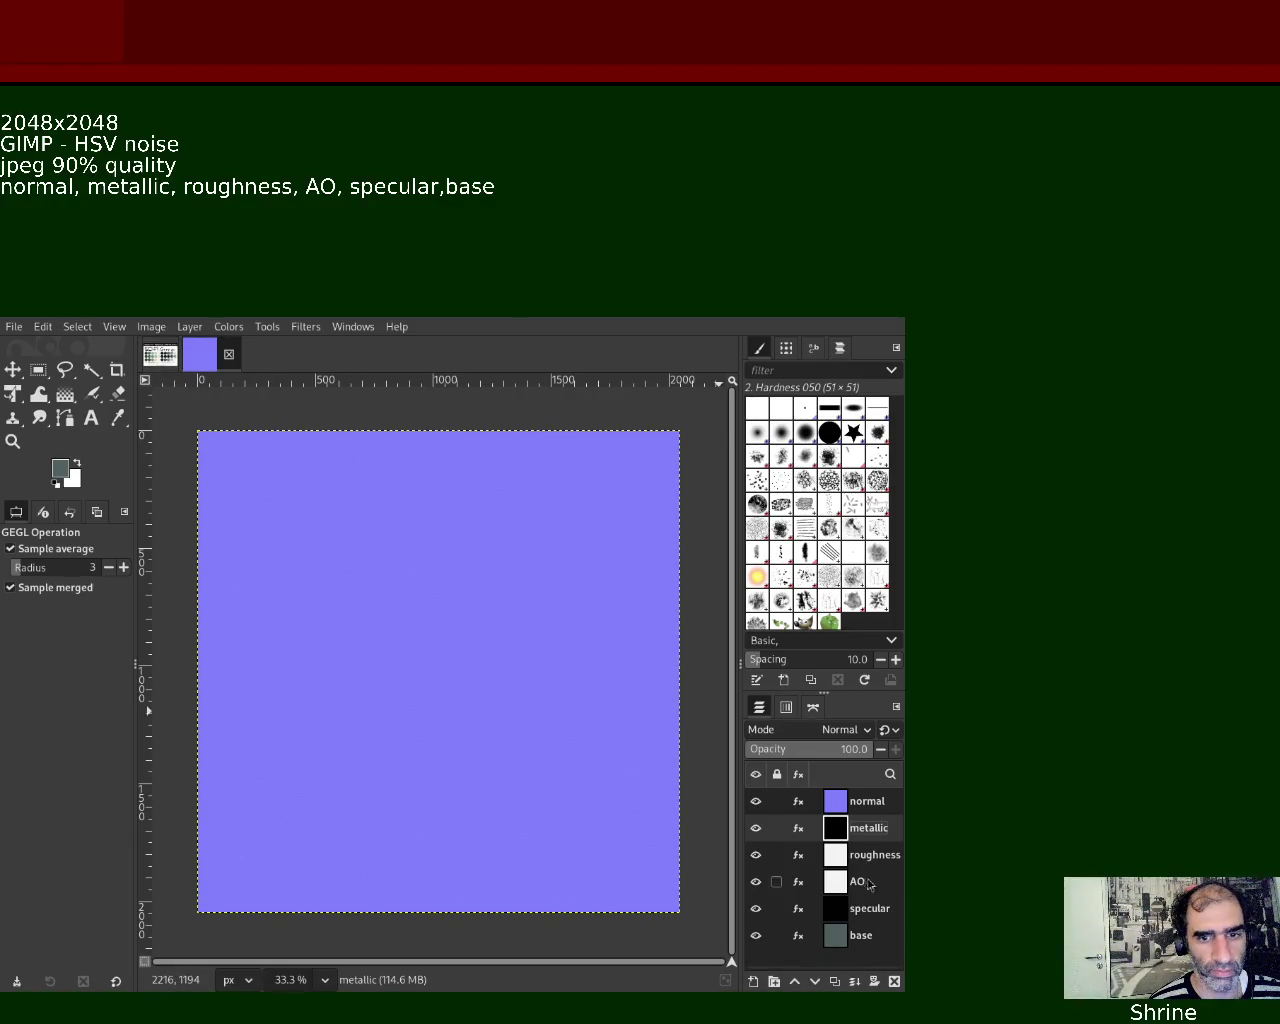
{"action": "left_click", "coordinate": [836, 806]}
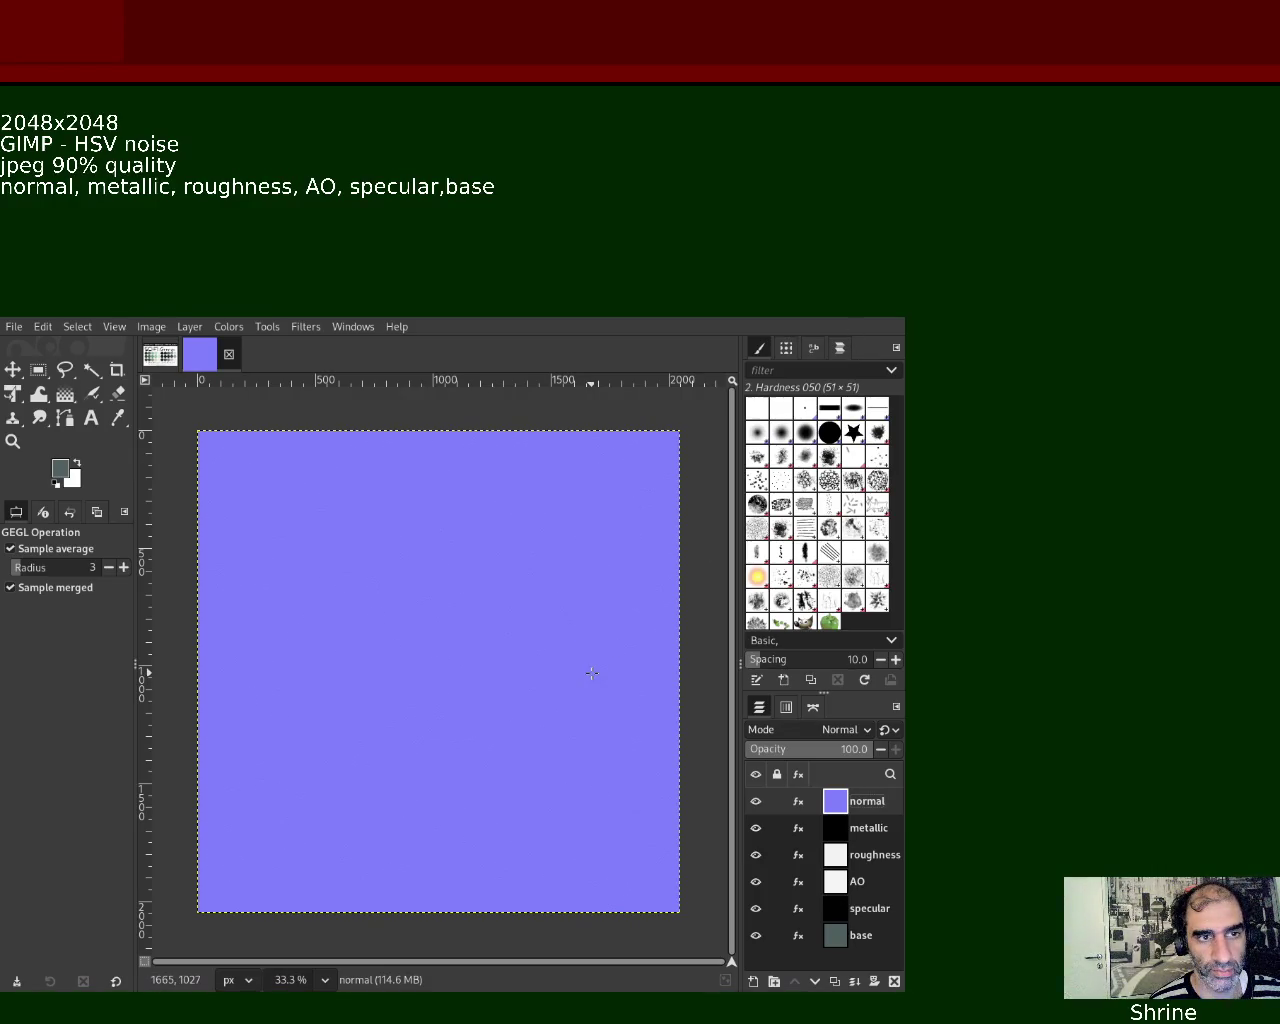
Save the project as 8.xcf and export the blue normal map as normal.jpg
{"action": "key", "text": "ctrl+s"}
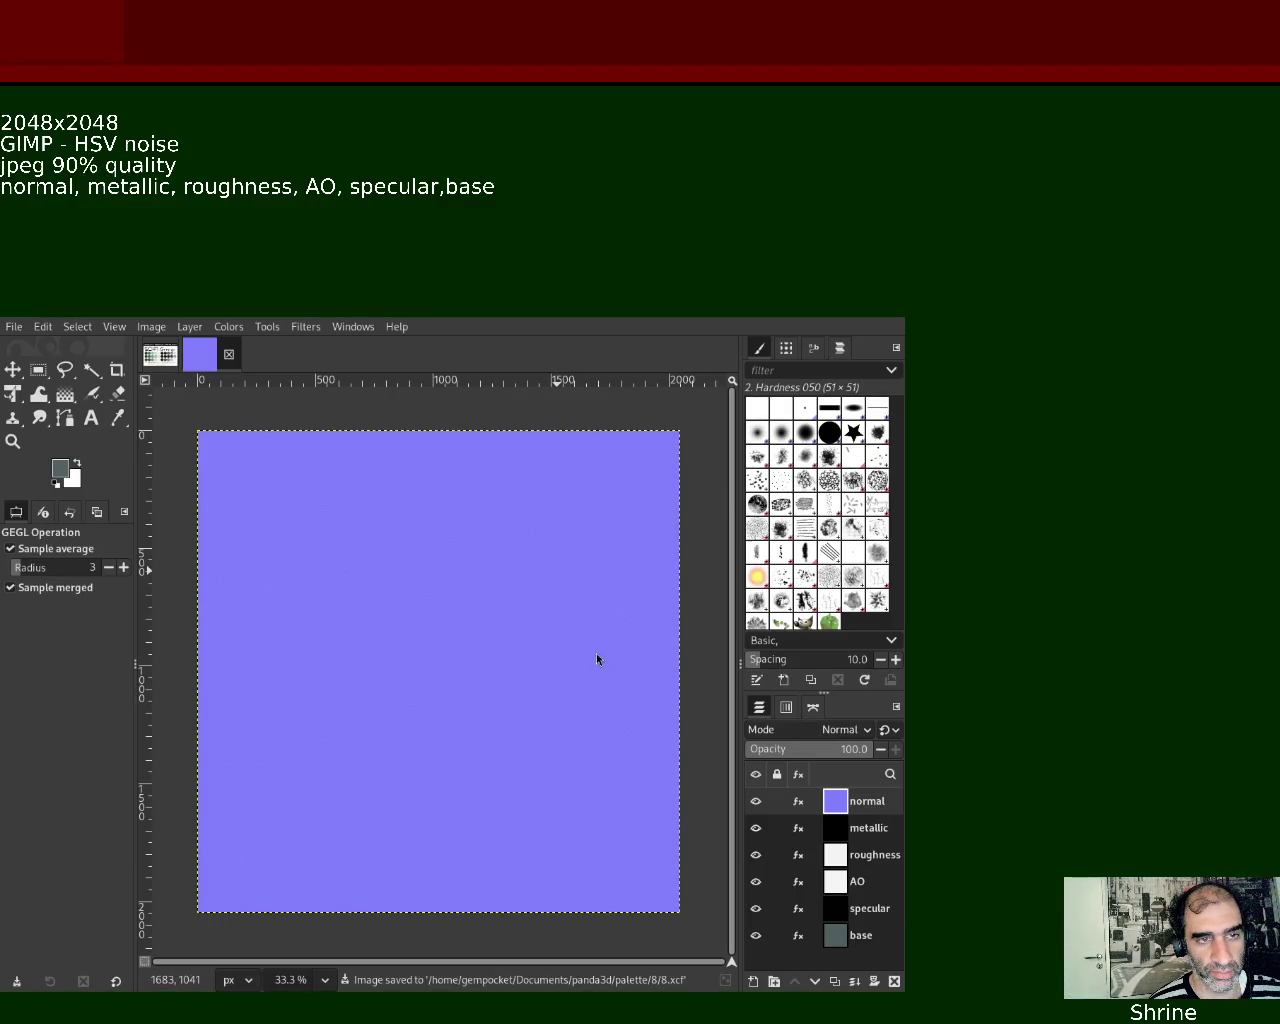
{"action": "key", "text": "ctrl+e"}
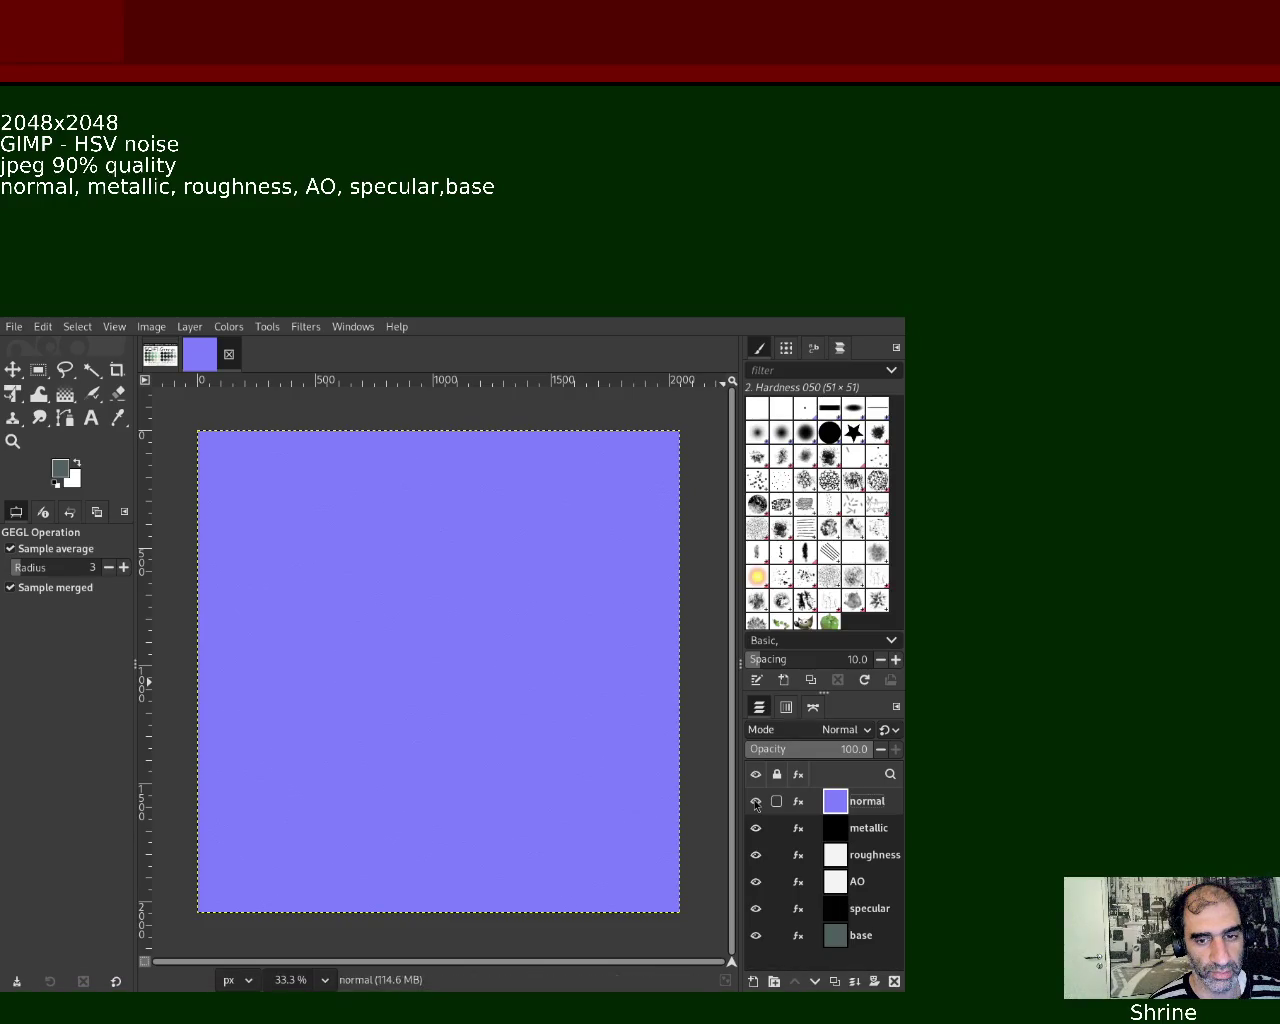
Hide the normal and metallic layers so the near-white roughness layer fills the canvas
{"action": "left_click", "coordinate": [756, 801]}
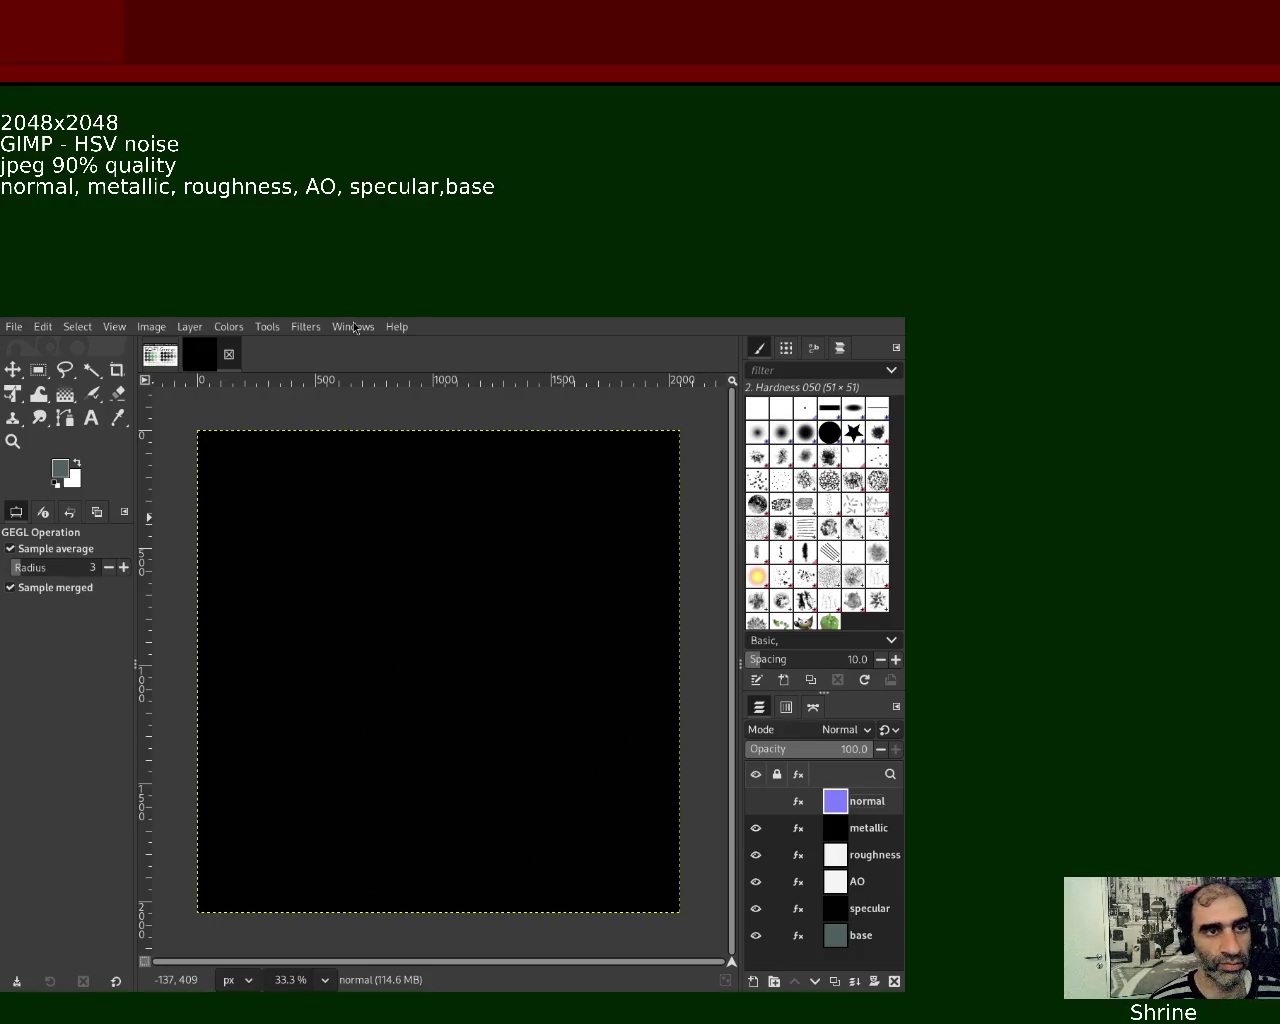
{"action": "left_click", "coordinate": [755, 828]}
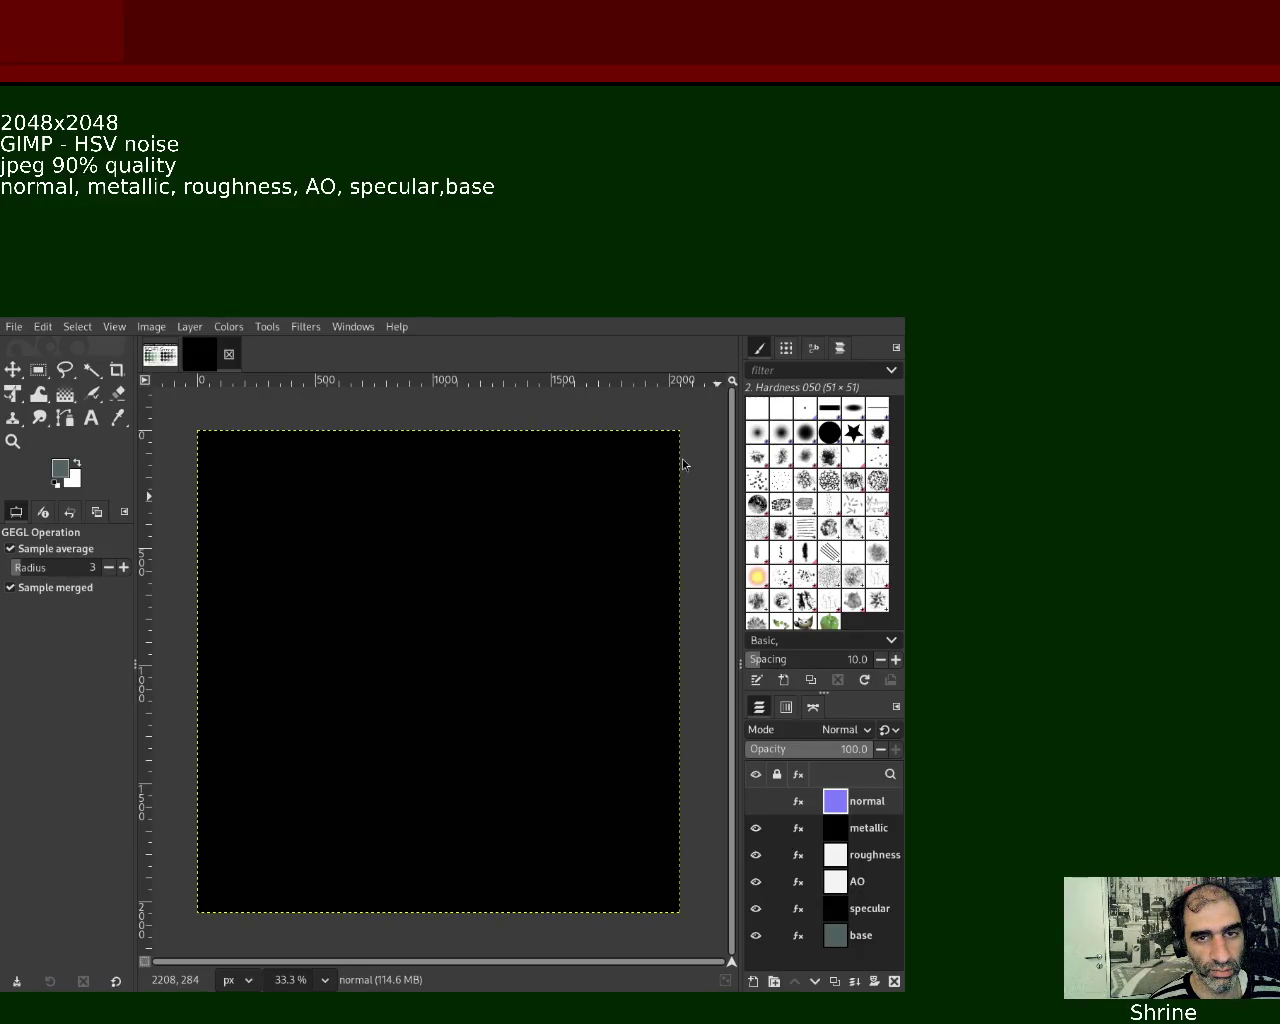
{"action": "left_click", "coordinate": [755, 828]}
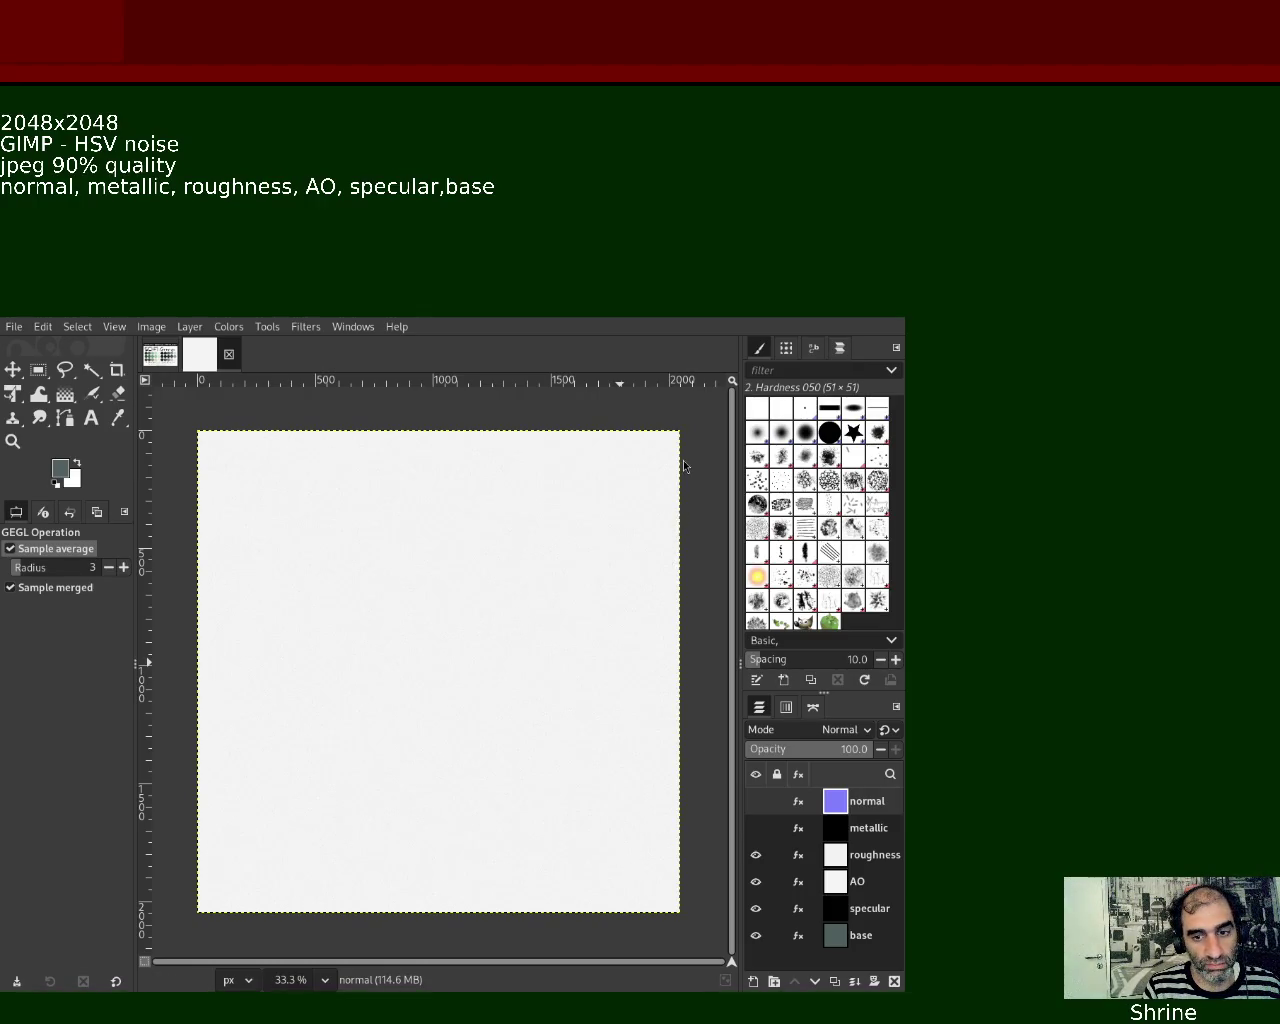
Export the visible roughness layer as a JPEG
{"action": "key", "text": "ctrl+e"}
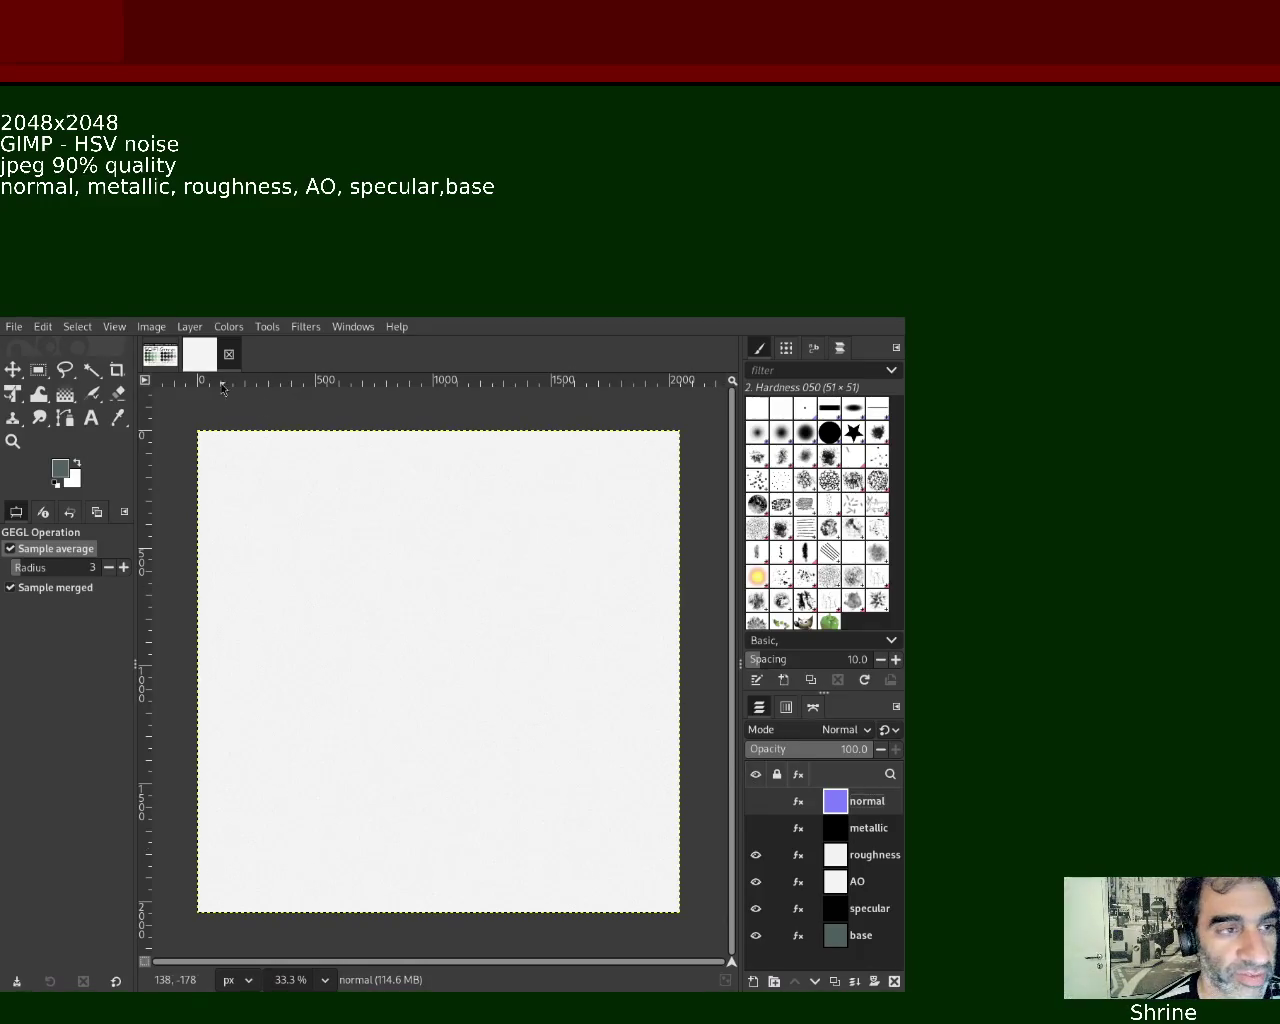
Hide the roughness, AO and specular layers and make the teal base layer active
{"action": "left_click", "coordinate": [160, 354]}
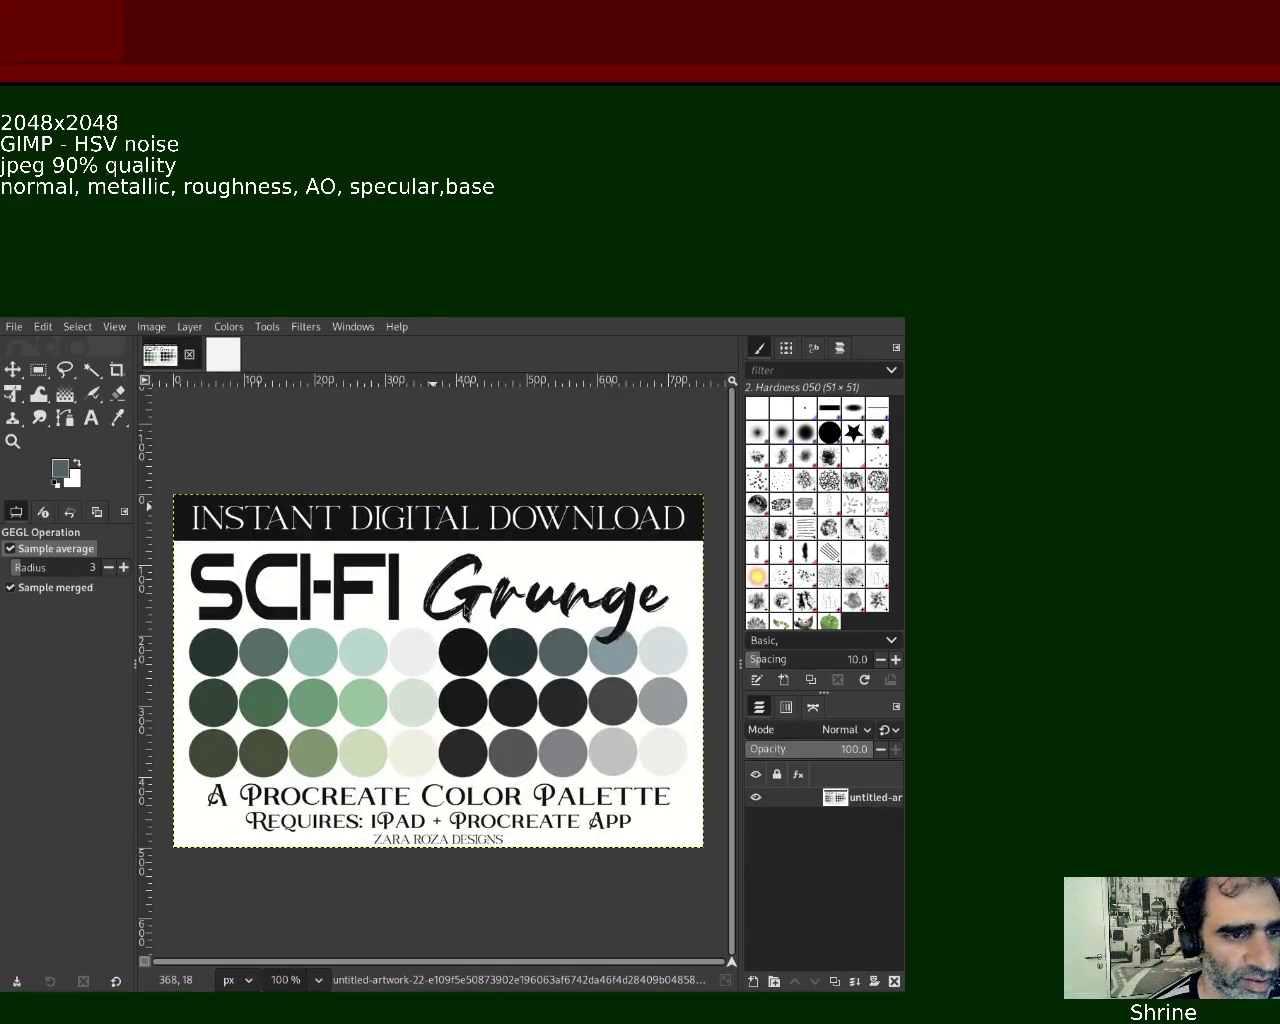
{"action": "left_click", "coordinate": [224, 355]}
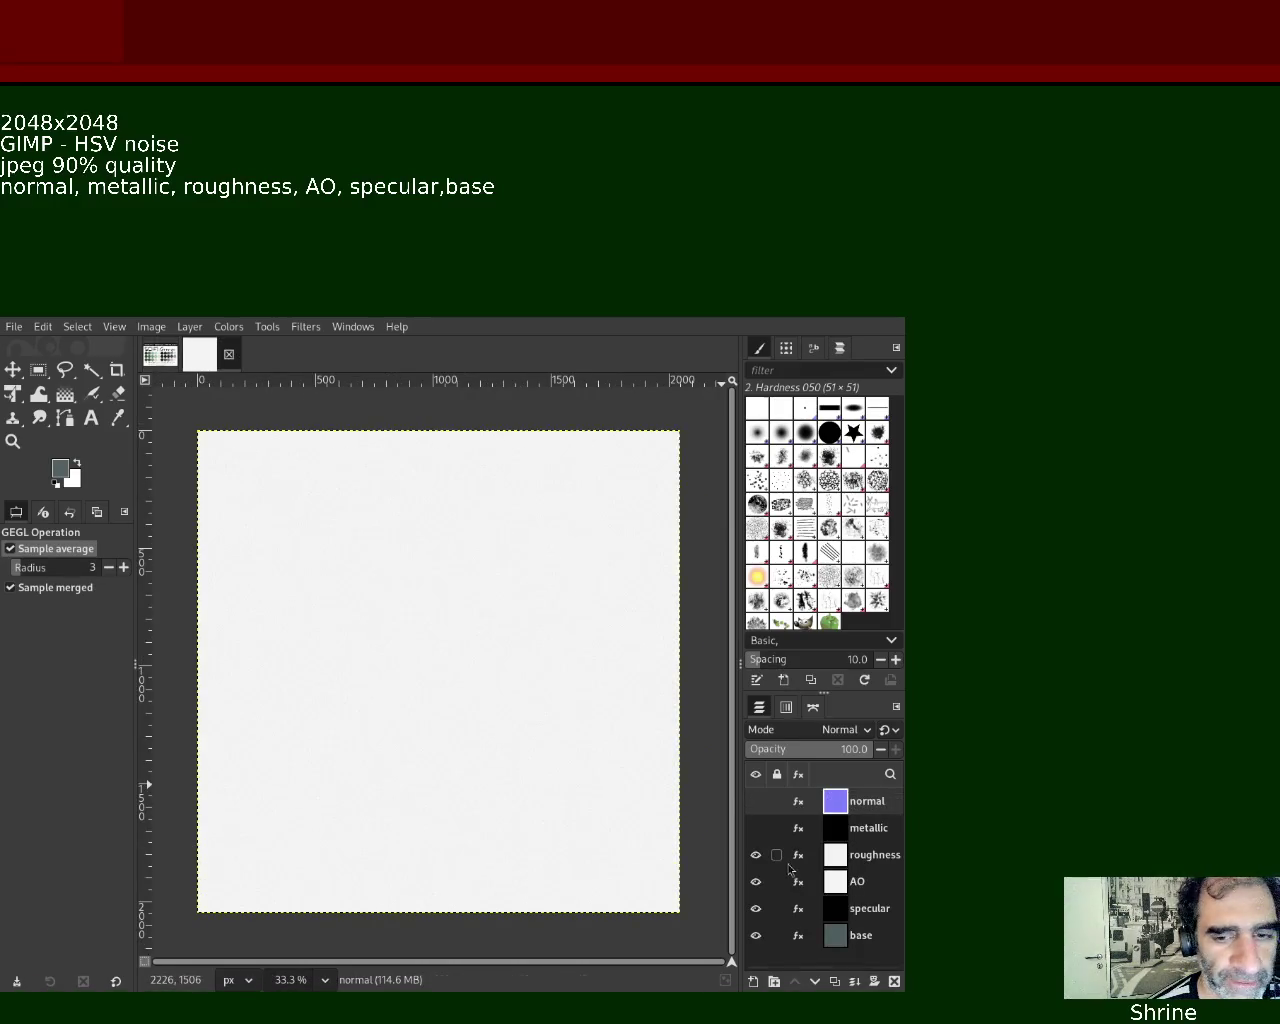
{"action": "left_click", "coordinate": [756, 855]}
{"action": "left_click", "coordinate": [756, 881]}
{"action": "left_click", "coordinate": [756, 908]}
{"action": "left_click", "coordinate": [818, 935]}
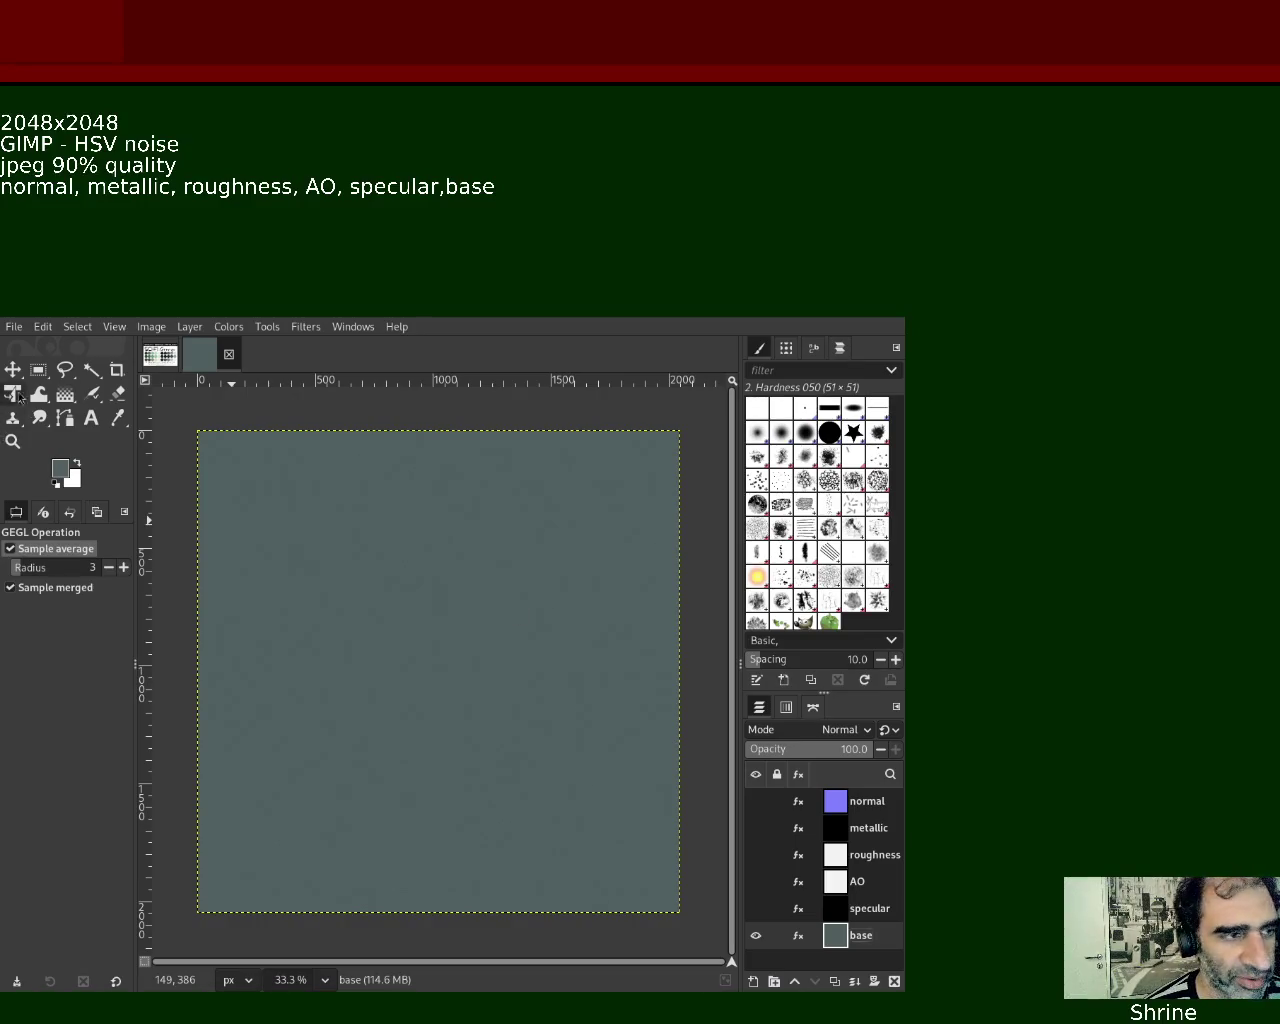
{"action": "left_click", "coordinate": [12, 442]}
Zoom in to 2300% on the base noise, then glance at the SCI-FI Grunge palette
{"action": "scroll", "coordinate": [468, 617], "scroll_direction": "up", "scroll_amount": 2}
{"action": "scroll", "coordinate": [468, 617], "scroll_direction": "up", "scroll_amount": 3}
{"action": "scroll", "coordinate": [468, 617], "scroll_direction": "up", "scroll_amount": 3}
{"action": "scroll", "coordinate": [468, 617], "scroll_direction": "up", "scroll_amount": 3}
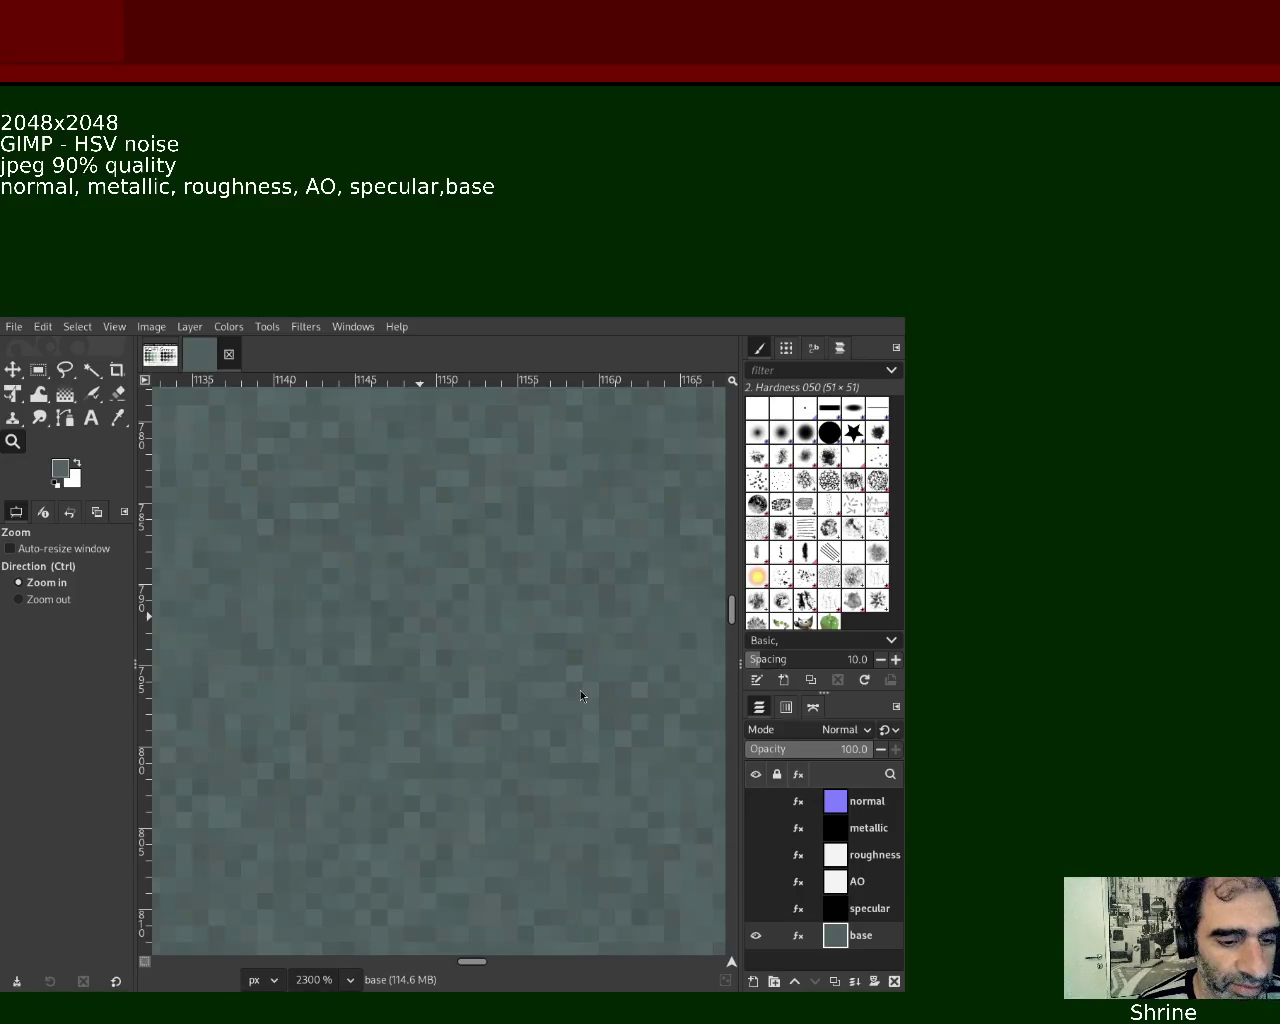
{"action": "left_click", "coordinate": [150, 357]}
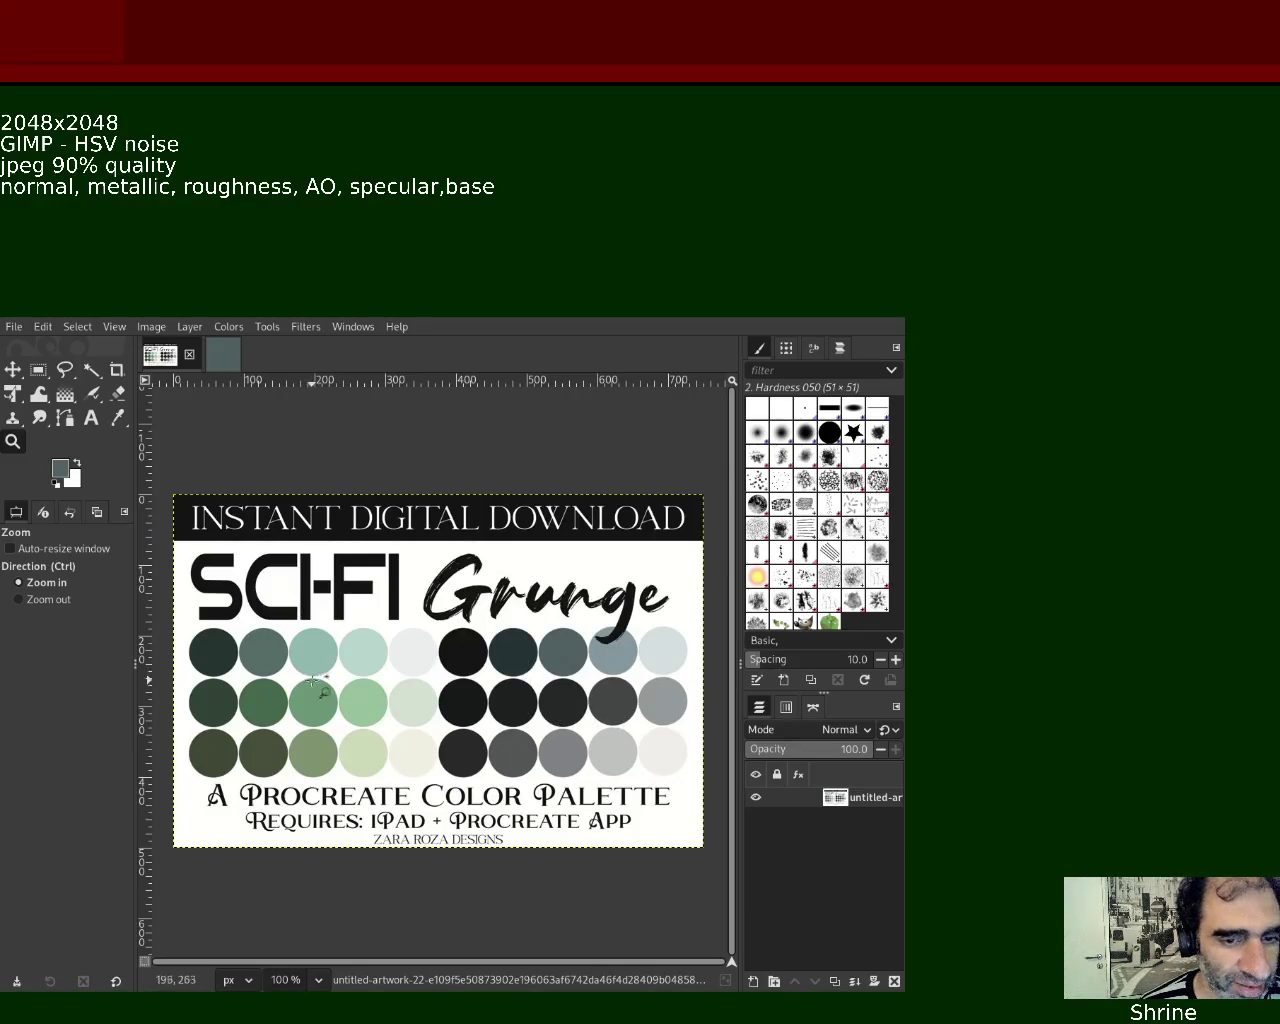
{"action": "left_click", "coordinate": [223, 355]}
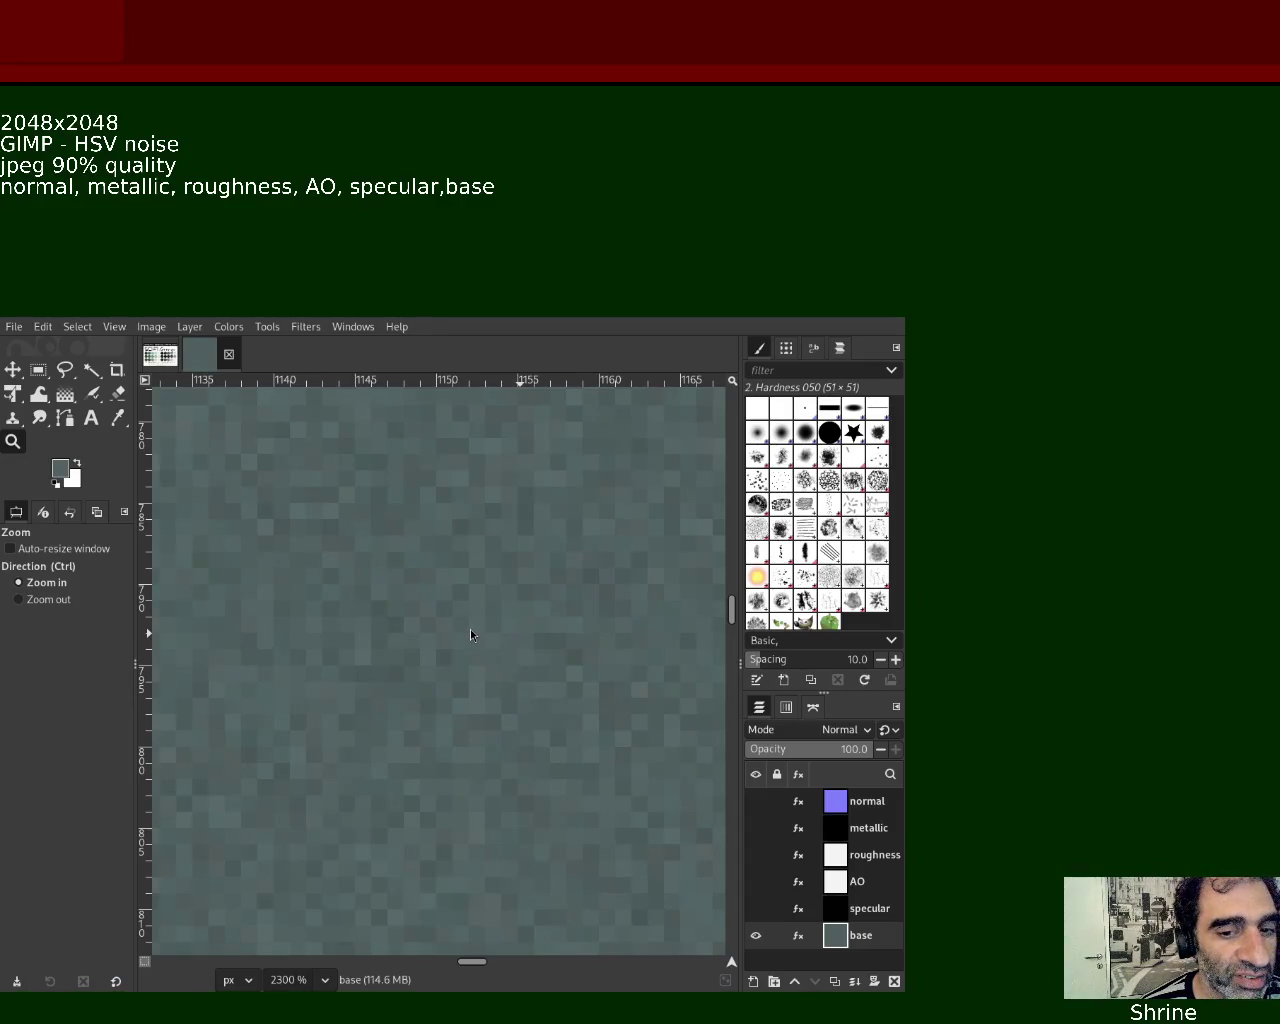
Zoom back out until the whole teal-grey base layer fits in the window
{"action": "scroll", "coordinate": [440, 590], "scroll_direction": "down", "scroll_amount": 4}
{"action": "scroll", "coordinate": [438, 590], "scroll_direction": "down", "scroll_amount": 3}
{"action": "scroll", "coordinate": [435, 589], "scroll_direction": "down", "scroll_amount": 3}
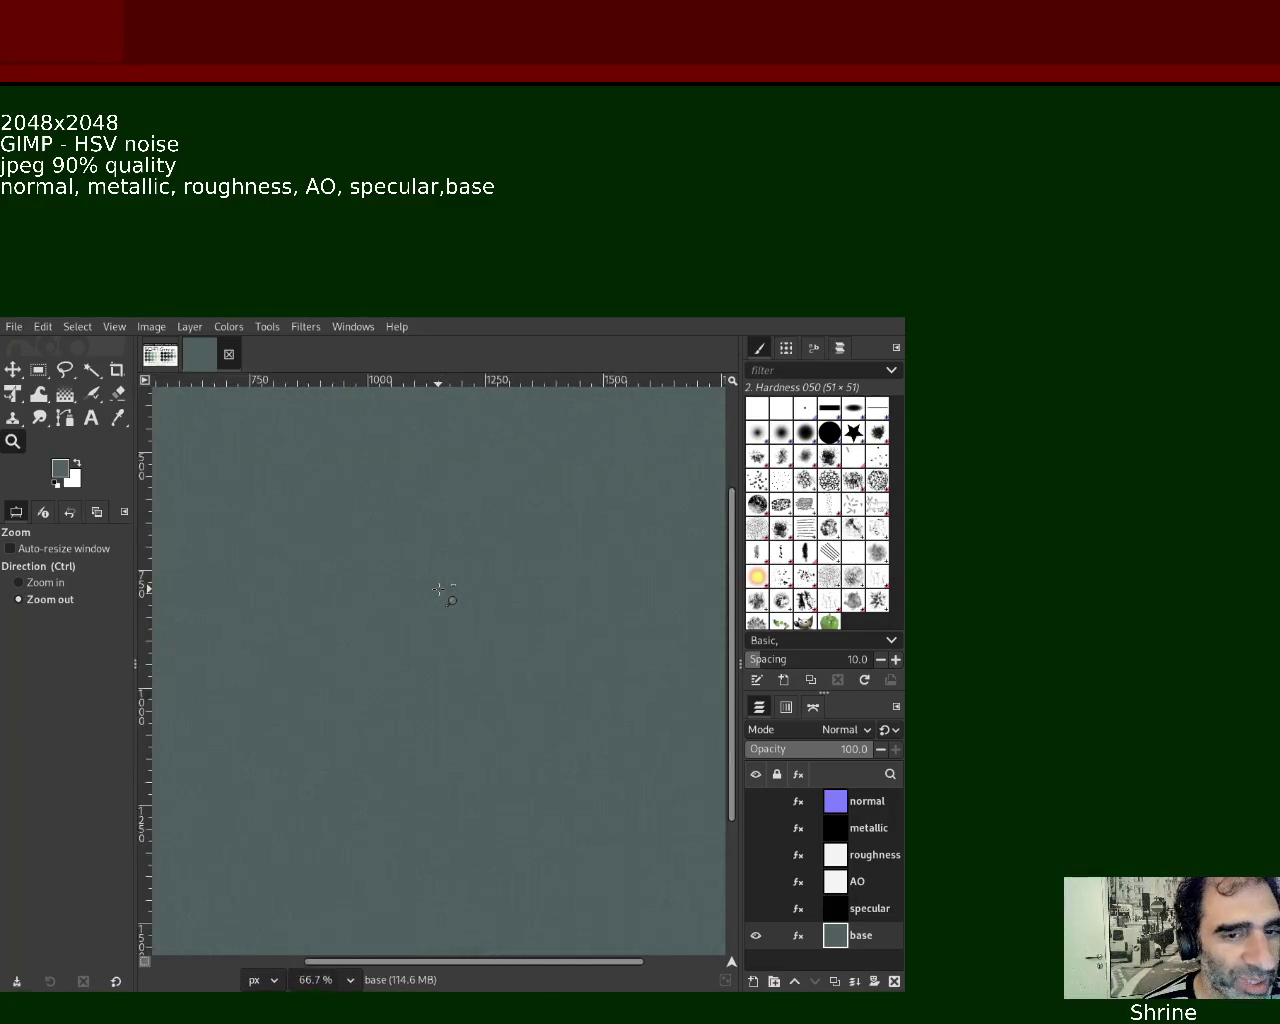
{"action": "scroll", "coordinate": [430, 588], "scroll_direction": "down", "scroll_amount": 2}
{"action": "scroll", "coordinate": [420, 586], "scroll_direction": "down", "scroll_amount": 1}
{"action": "scroll", "coordinate": [418, 585], "scroll_direction": "up", "scroll_amount": 1}
{"action": "scroll", "coordinate": [445, 590], "scroll_direction": "down", "scroll_amount": 2}
{"action": "scroll", "coordinate": [450, 580], "scroll_direction": "up", "scroll_amount": 2}
{"action": "scroll", "coordinate": [381, 576], "scroll_direction": "down", "scroll_amount": 1}
{"action": "scroll", "coordinate": [381, 576], "scroll_direction": "up", "scroll_amount": 1}
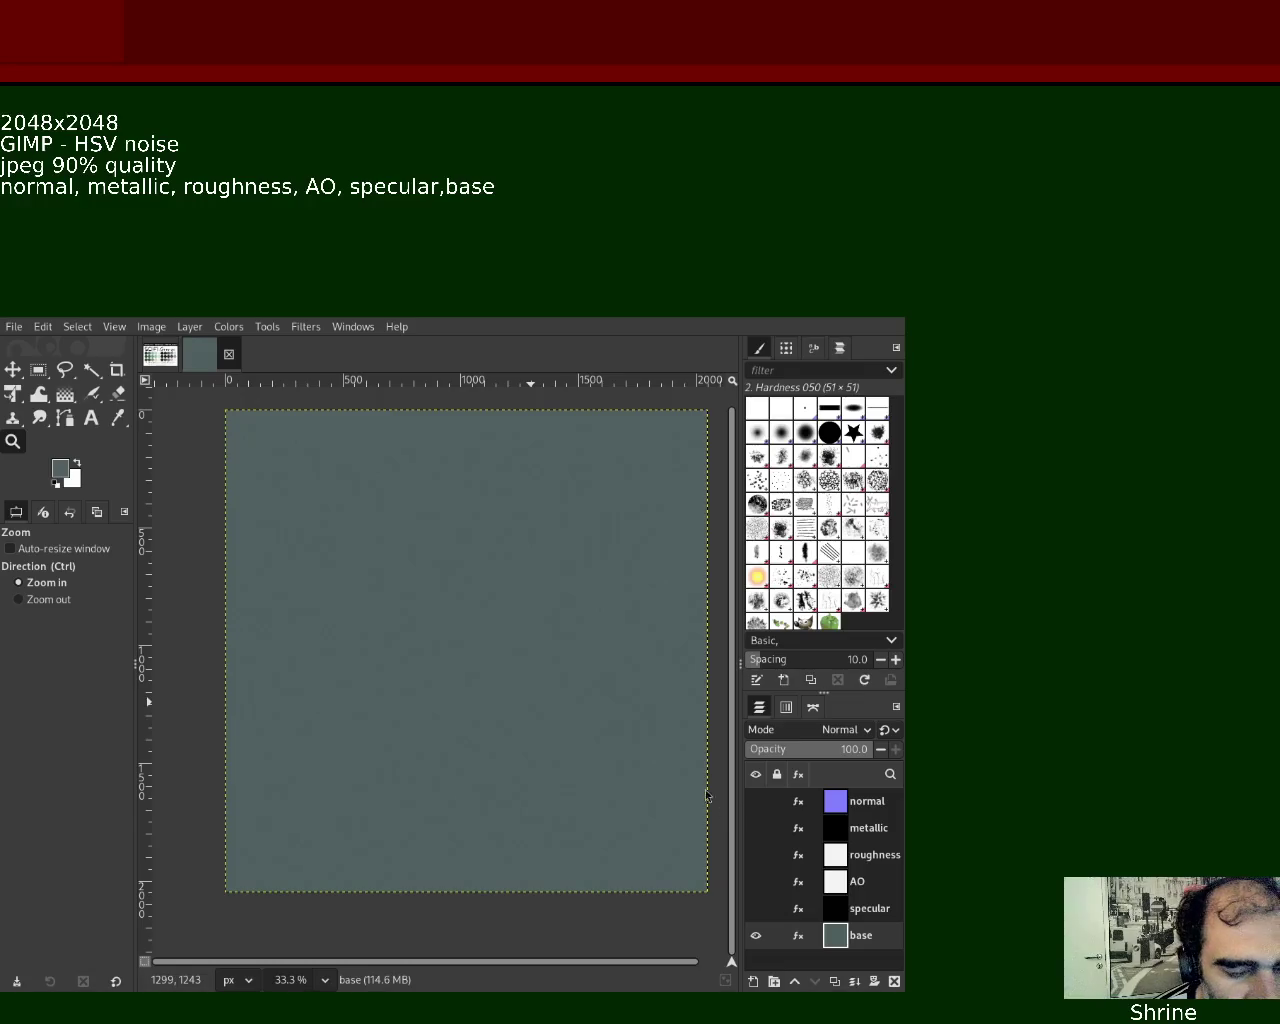
Zoom the base texture to 800% to inspect its individual noise pixels
{"action": "left_click", "coordinate": [463, 556], "text": "ctrl"}
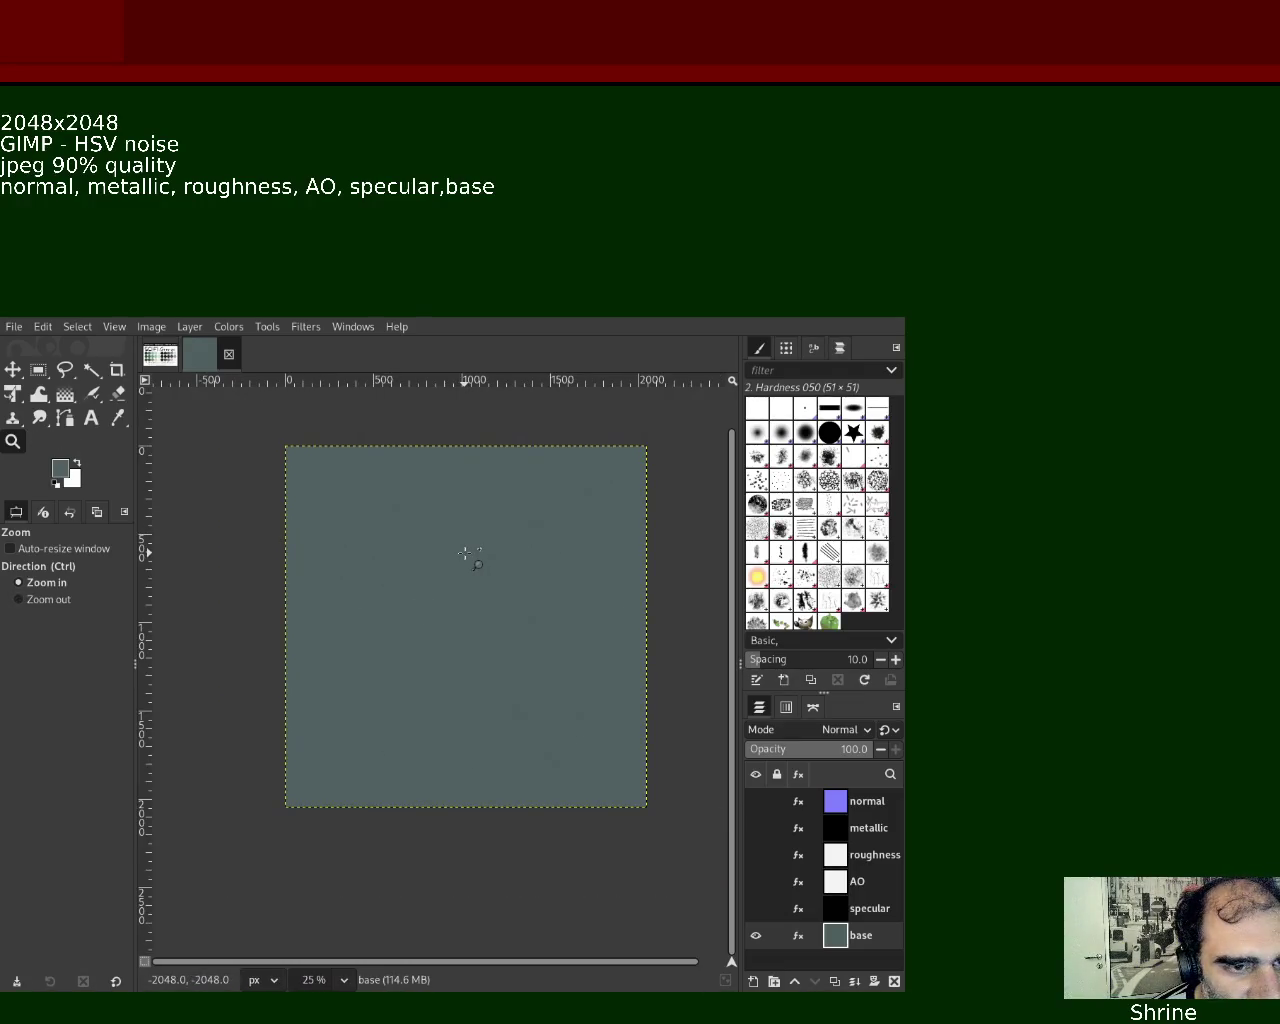
{"action": "double_click", "coordinate": [465, 553]}
{"action": "left_click", "coordinate": [465, 553]}
{"action": "double_click", "coordinate": [465, 553]}
{"action": "left_click", "coordinate": [457, 526]}
{"action": "left_click", "coordinate": [457, 526]}
{"action": "left_click", "coordinate": [457, 526]}
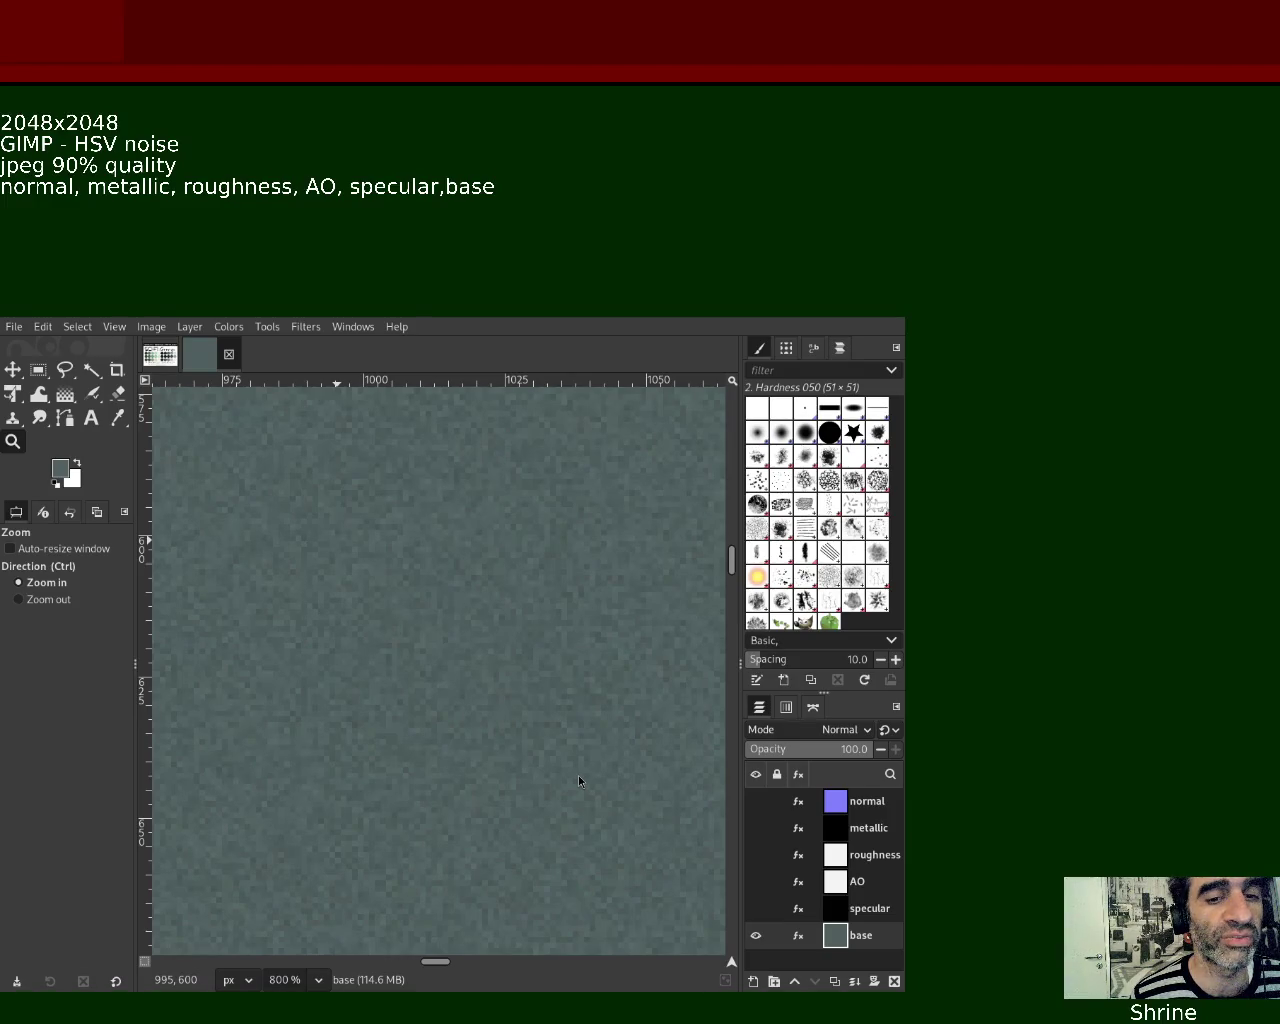
{"action": "left_click", "coordinate": [170, 366]}
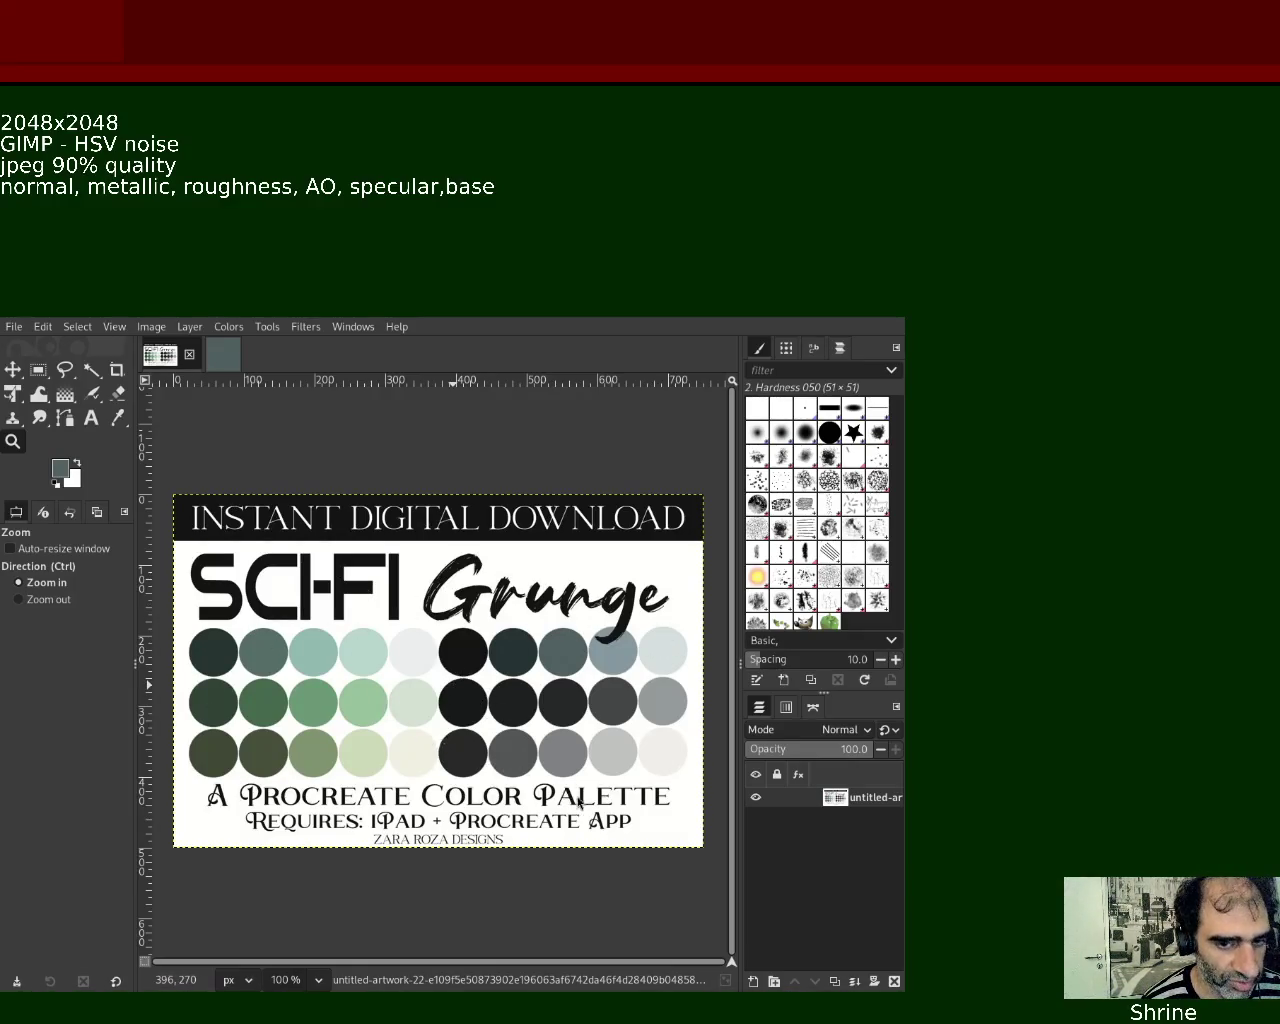
{"action": "left_click", "coordinate": [224, 352]}
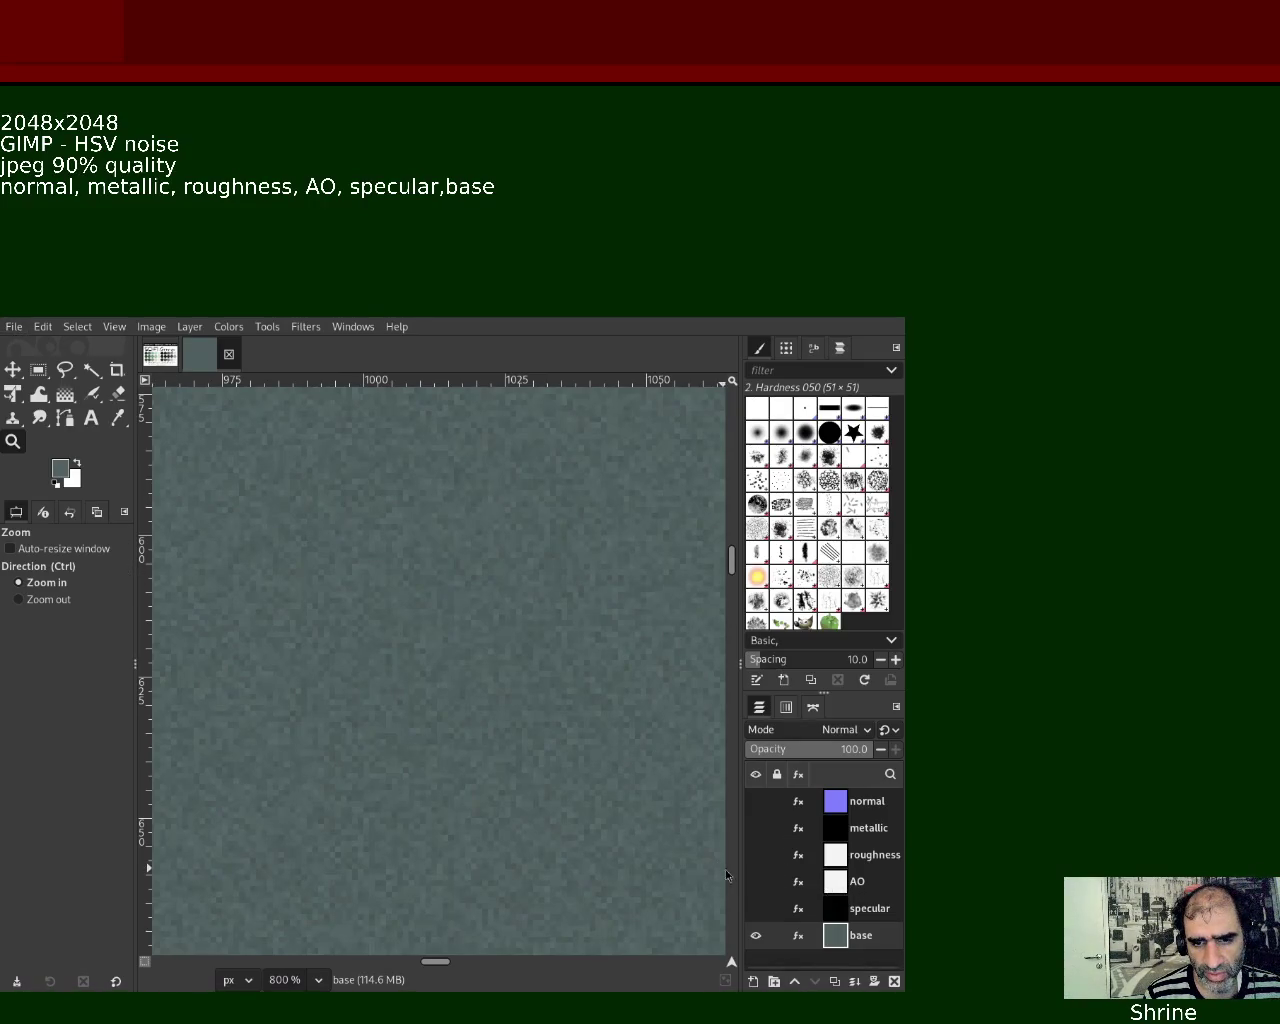
{"action": "left_click", "coordinate": [756, 881]}
Show and select the AO layer, export it as AO.jpg, then return to the SCI-FI Grunge palette
{"action": "left_click", "coordinate": [756, 908]}
{"action": "left_click", "coordinate": [830, 884]}
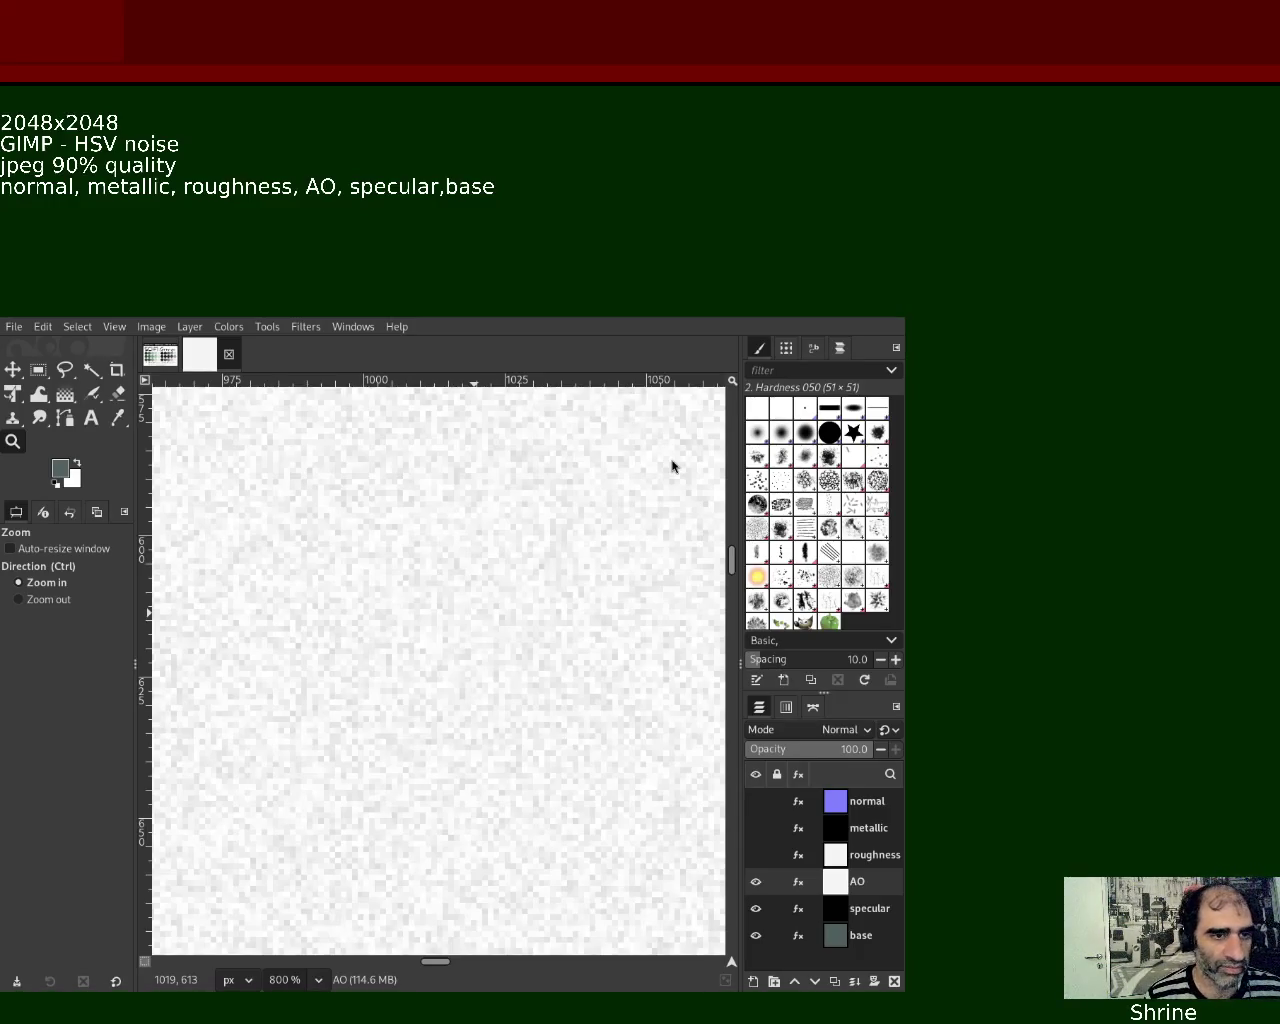
{"action": "key", "text": "ctrl+e"}
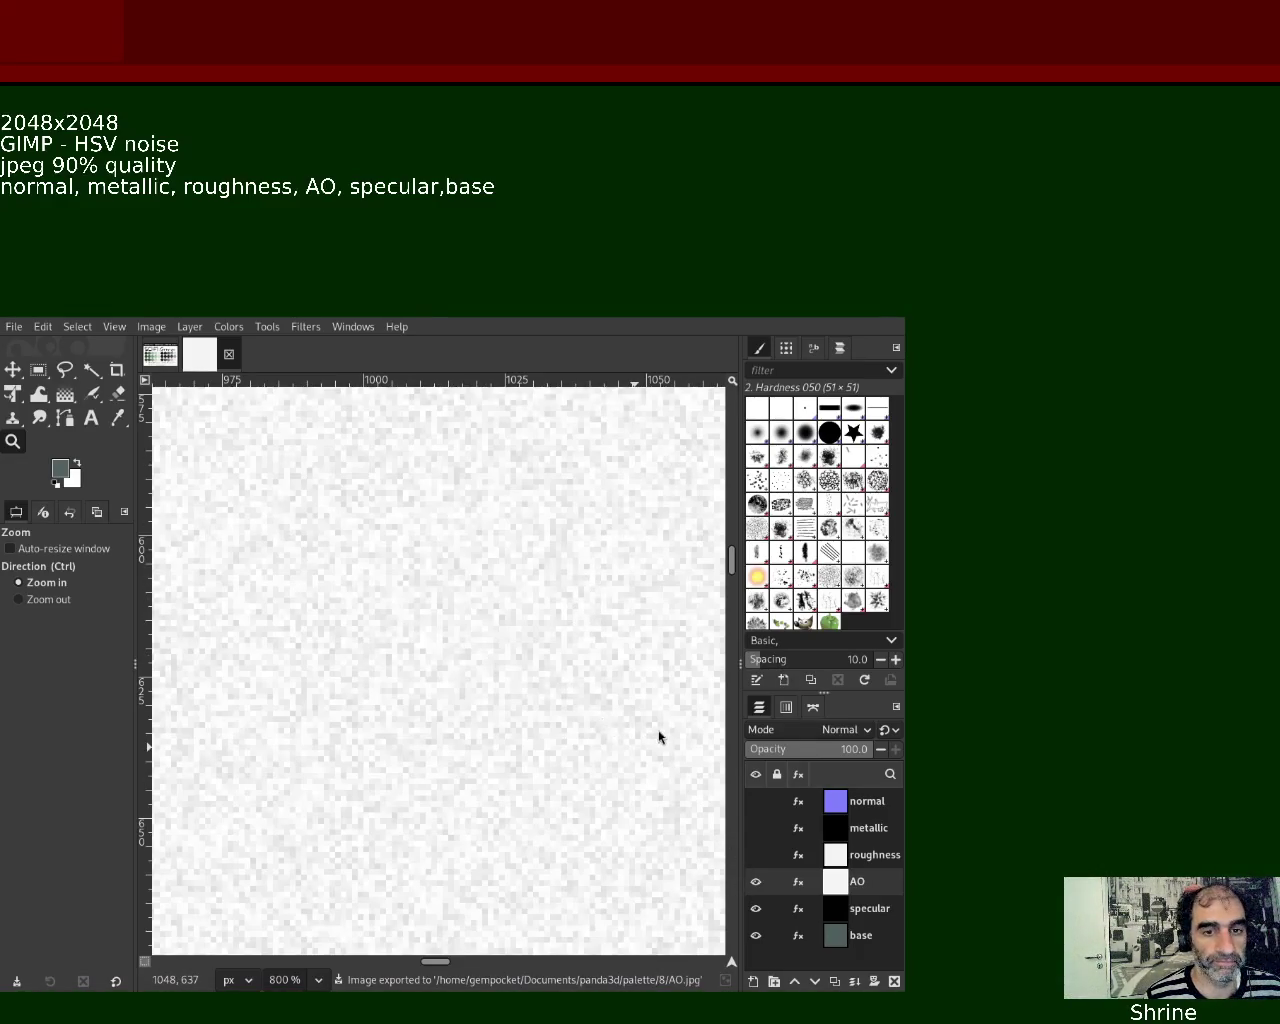
{"action": "left_click", "coordinate": [160, 354]}
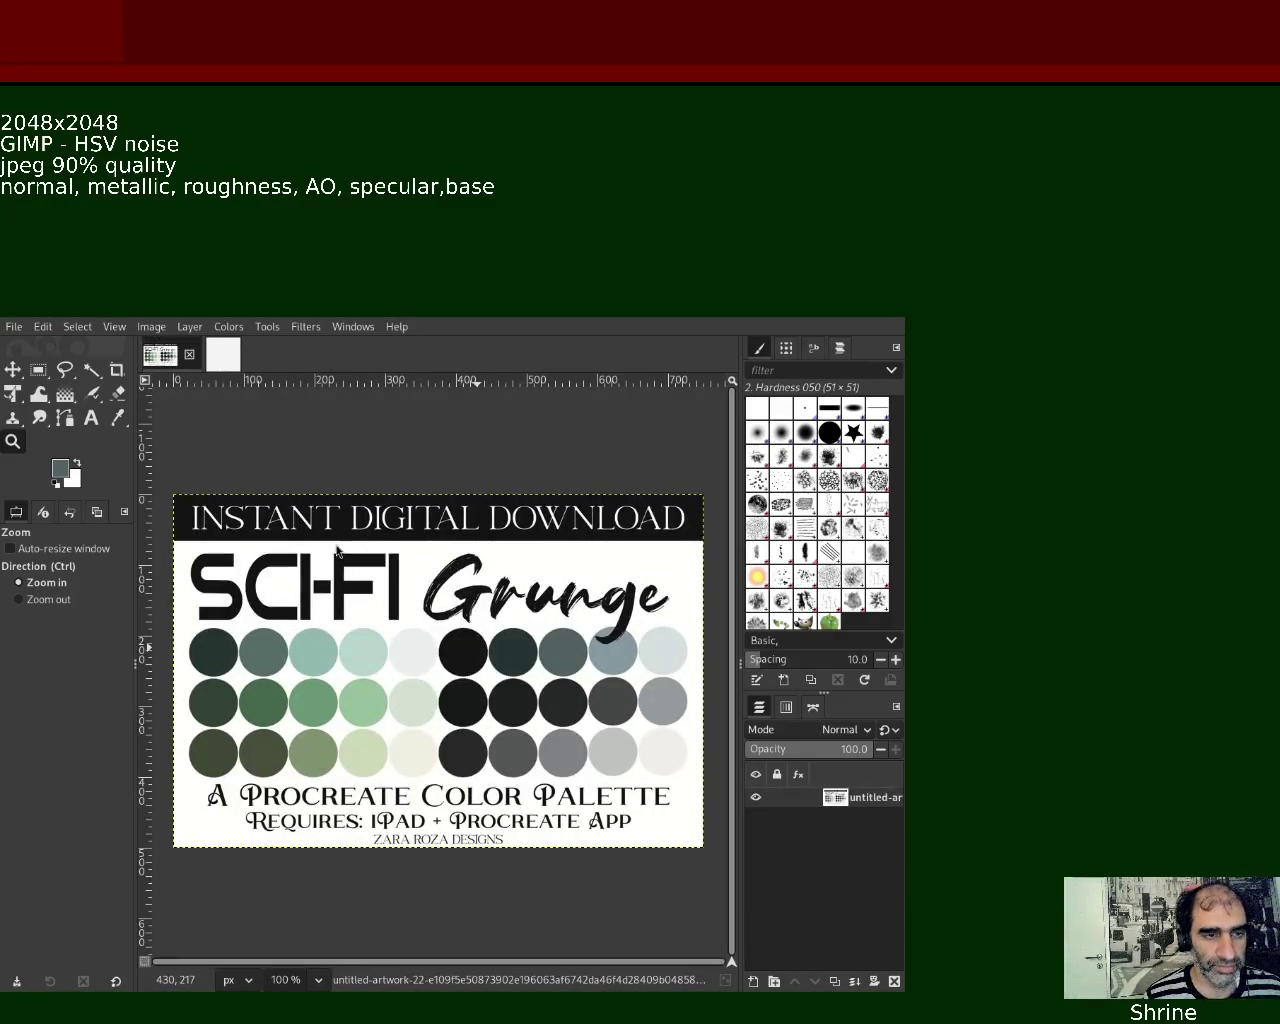
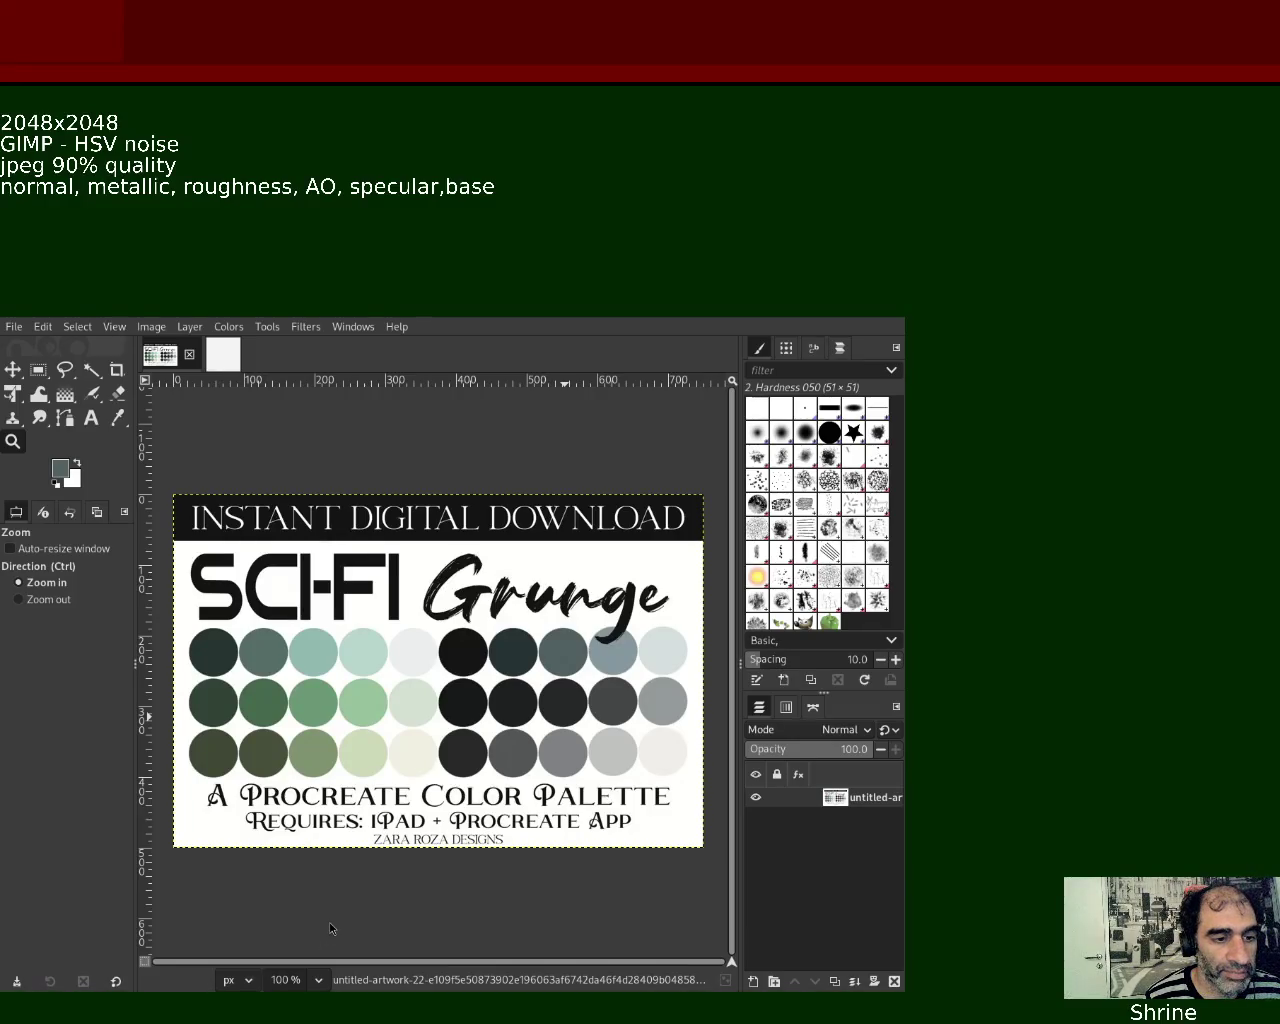
Switch from GIMP to the browser showing the colorblindnesstest.org test's first plate
{"action": "key", "text": "alt+Tab"}
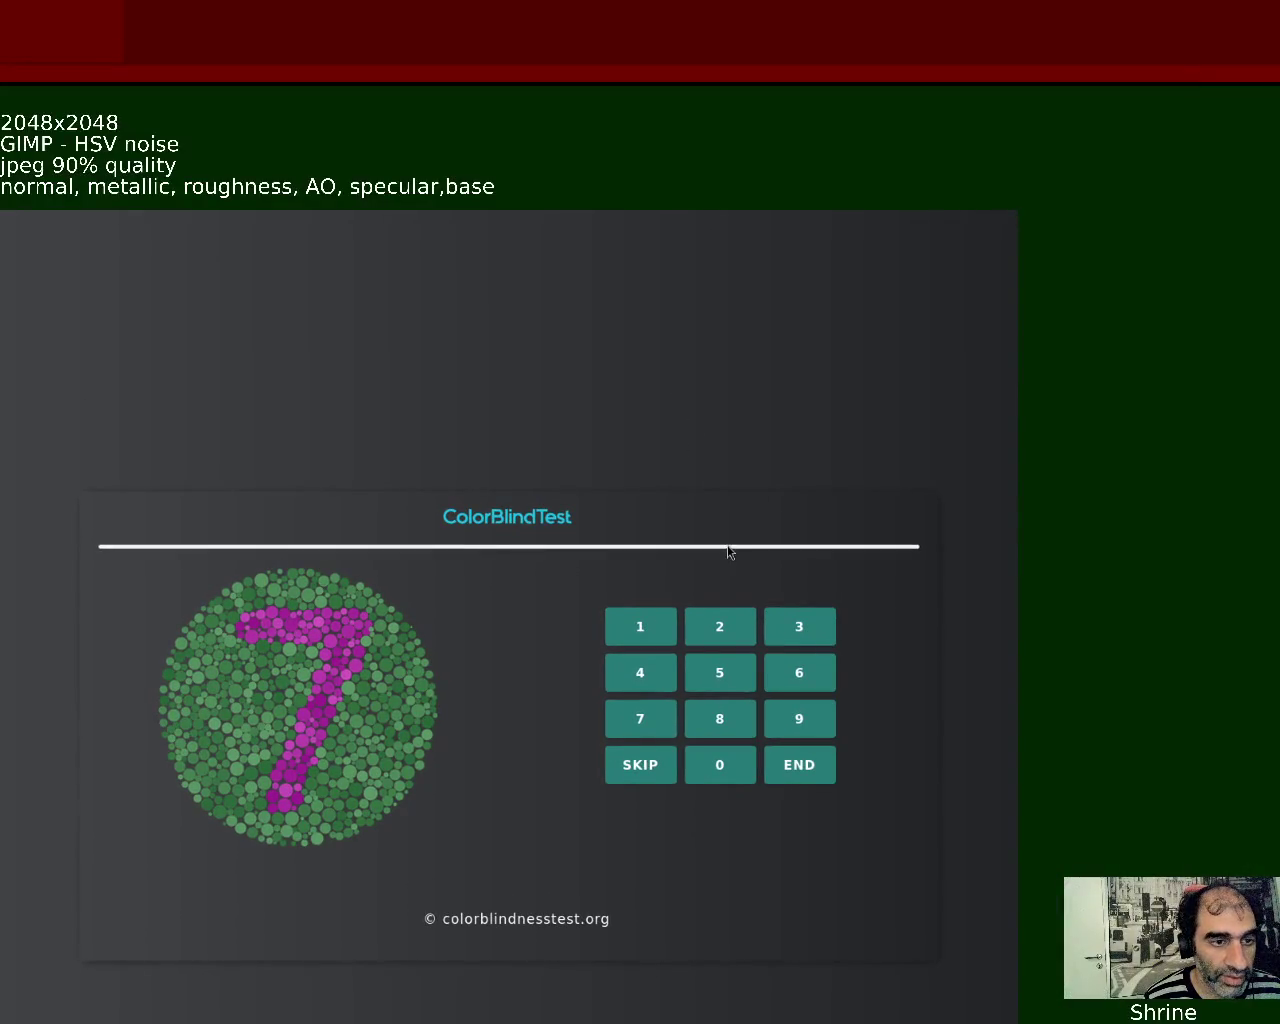
Answer the first plates: 7 (confirmed), skip, 5, 8 and 3
{"action": "left_click", "coordinate": [471, 743]}
{"action": "left_click", "coordinate": [646, 711]}
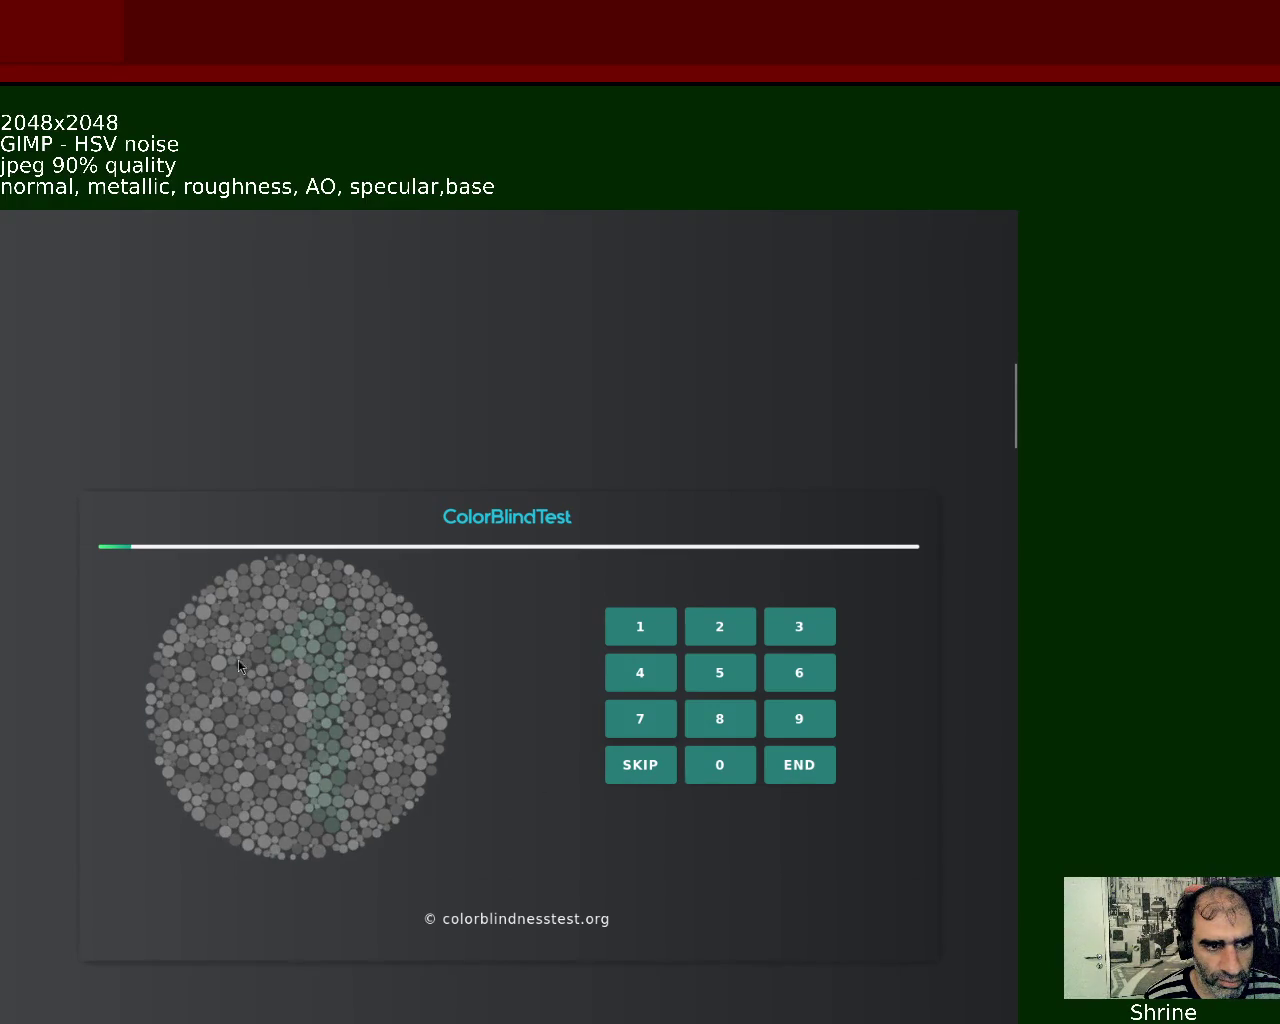
{"action": "left_click", "coordinate": [631, 779]}
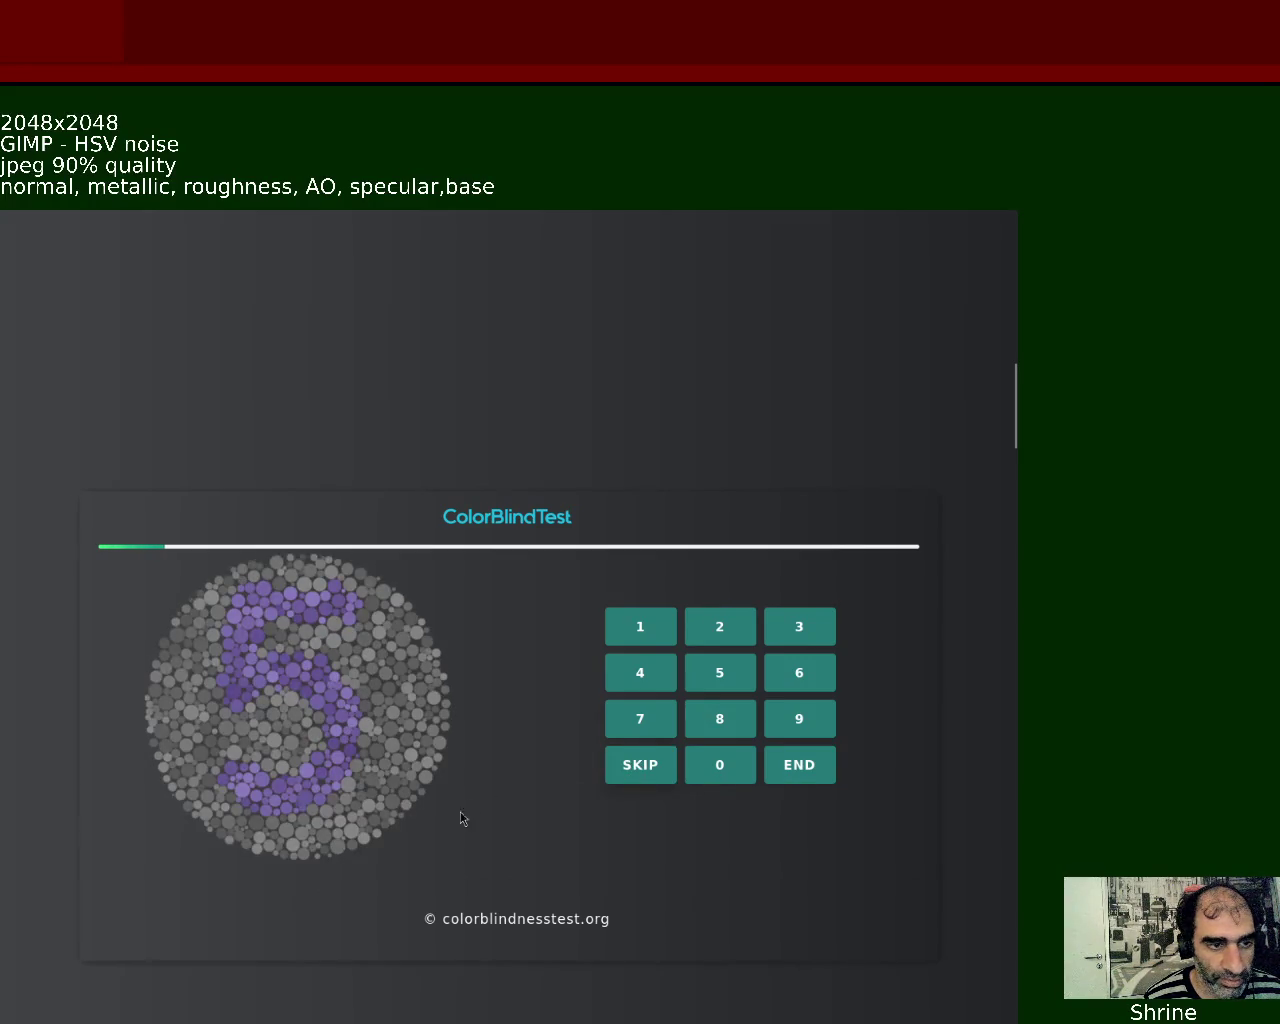
{"action": "left_click", "coordinate": [720, 673]}
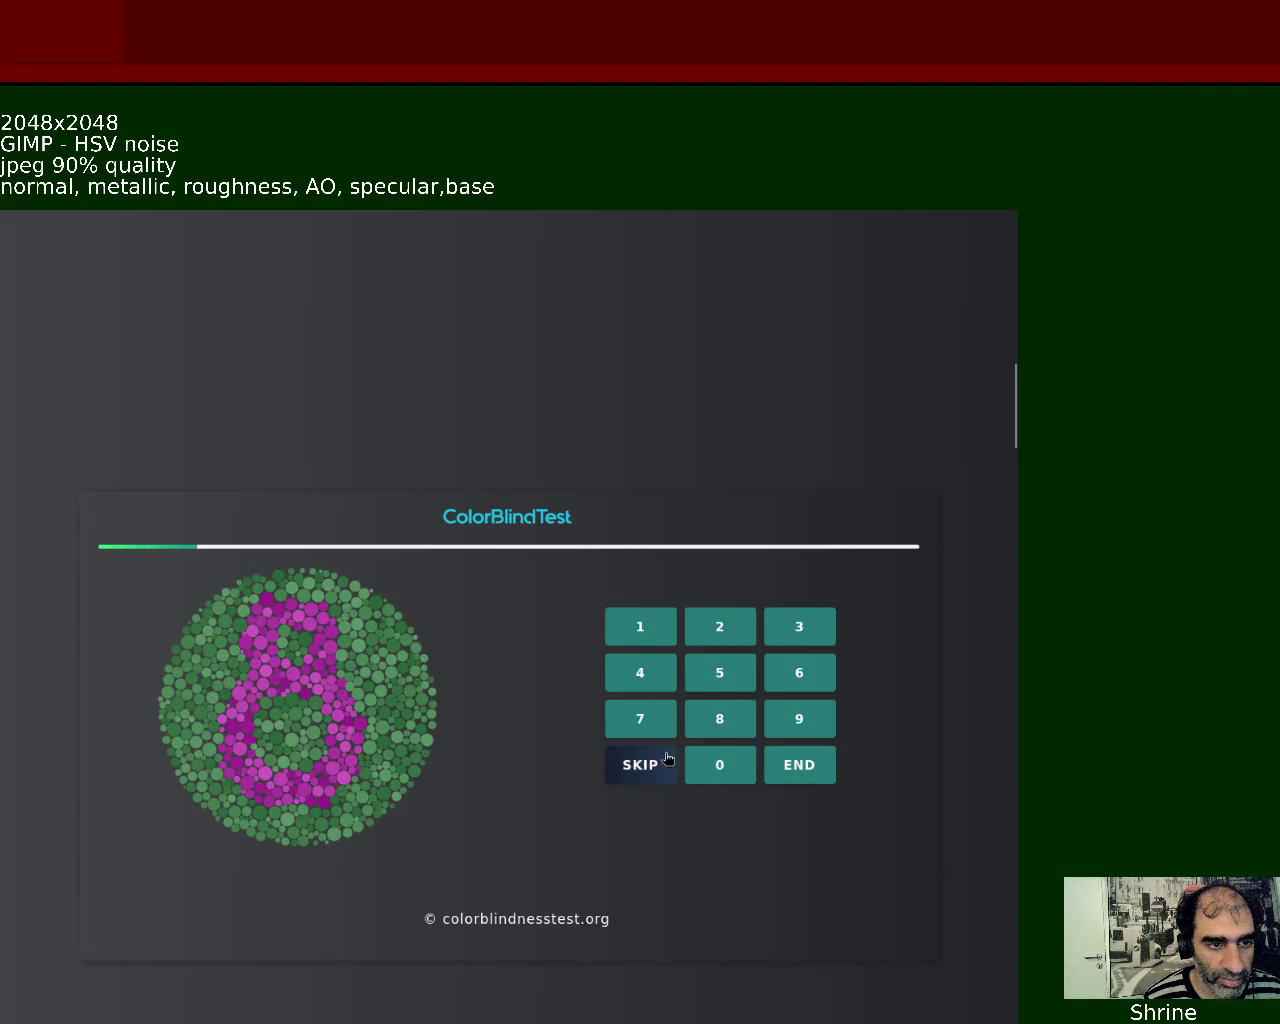
{"action": "left_click", "coordinate": [724, 722]}
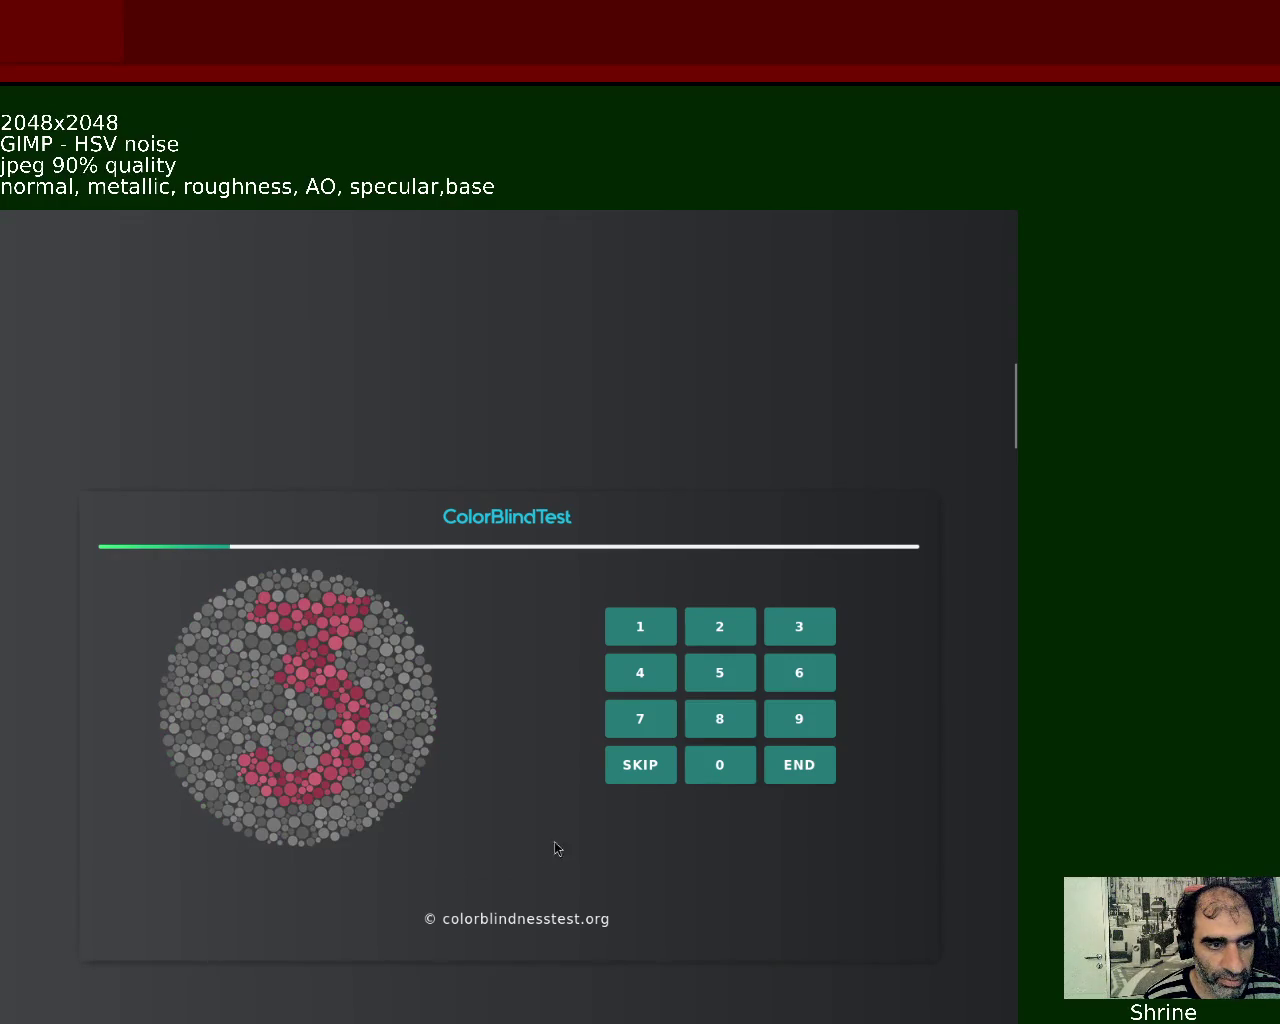
{"action": "left_click", "coordinate": [785, 638]}
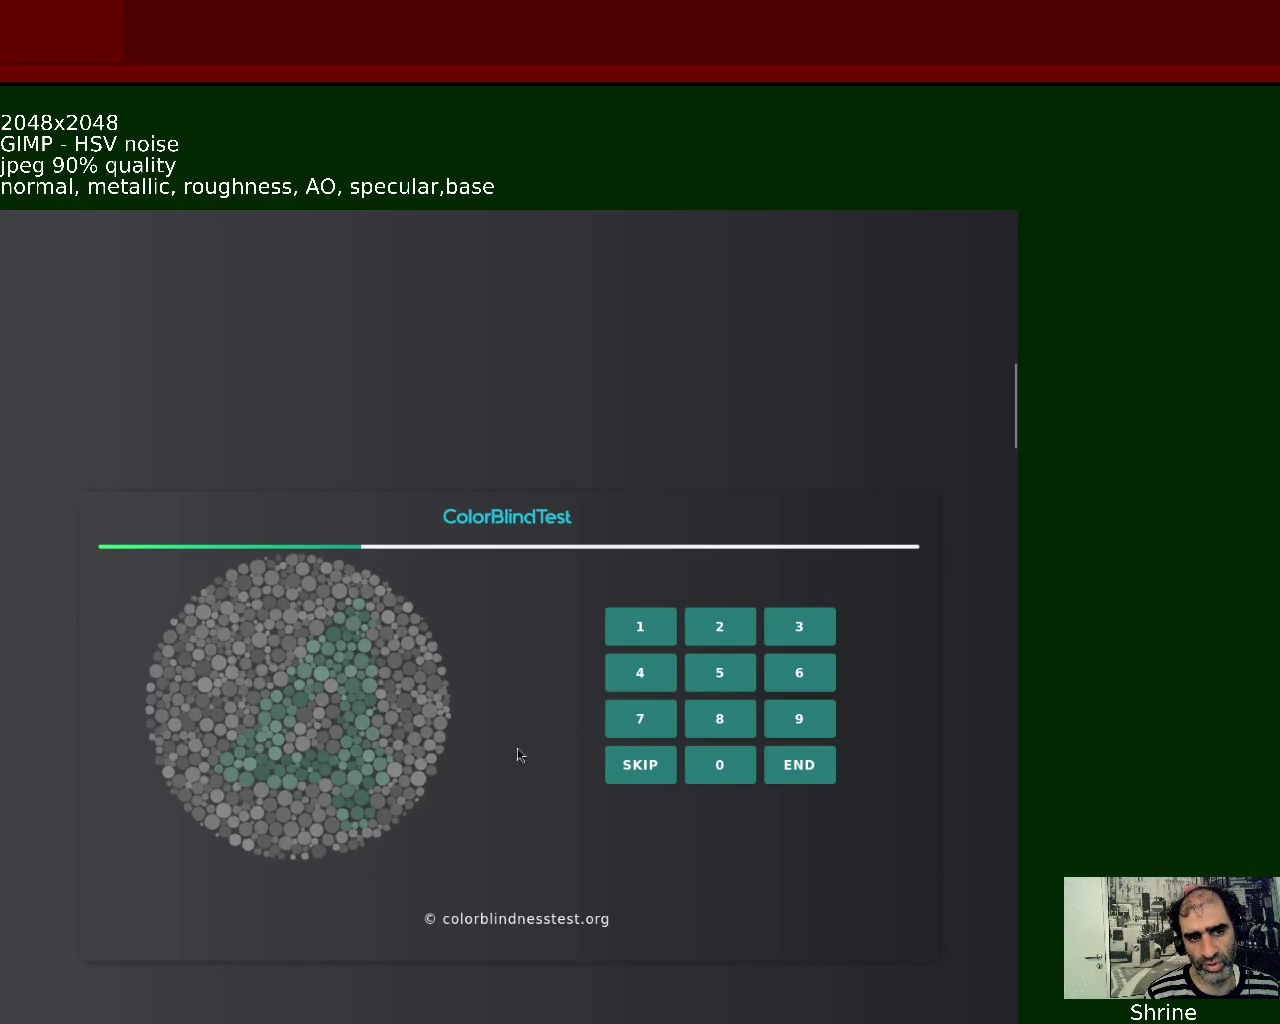
Answer the next plates: 4, 7, 2, 9, 2, 1, 8, 5 and 3
{"action": "left_click", "coordinate": [628, 679]}
{"action": "left_click", "coordinate": [625, 716]}
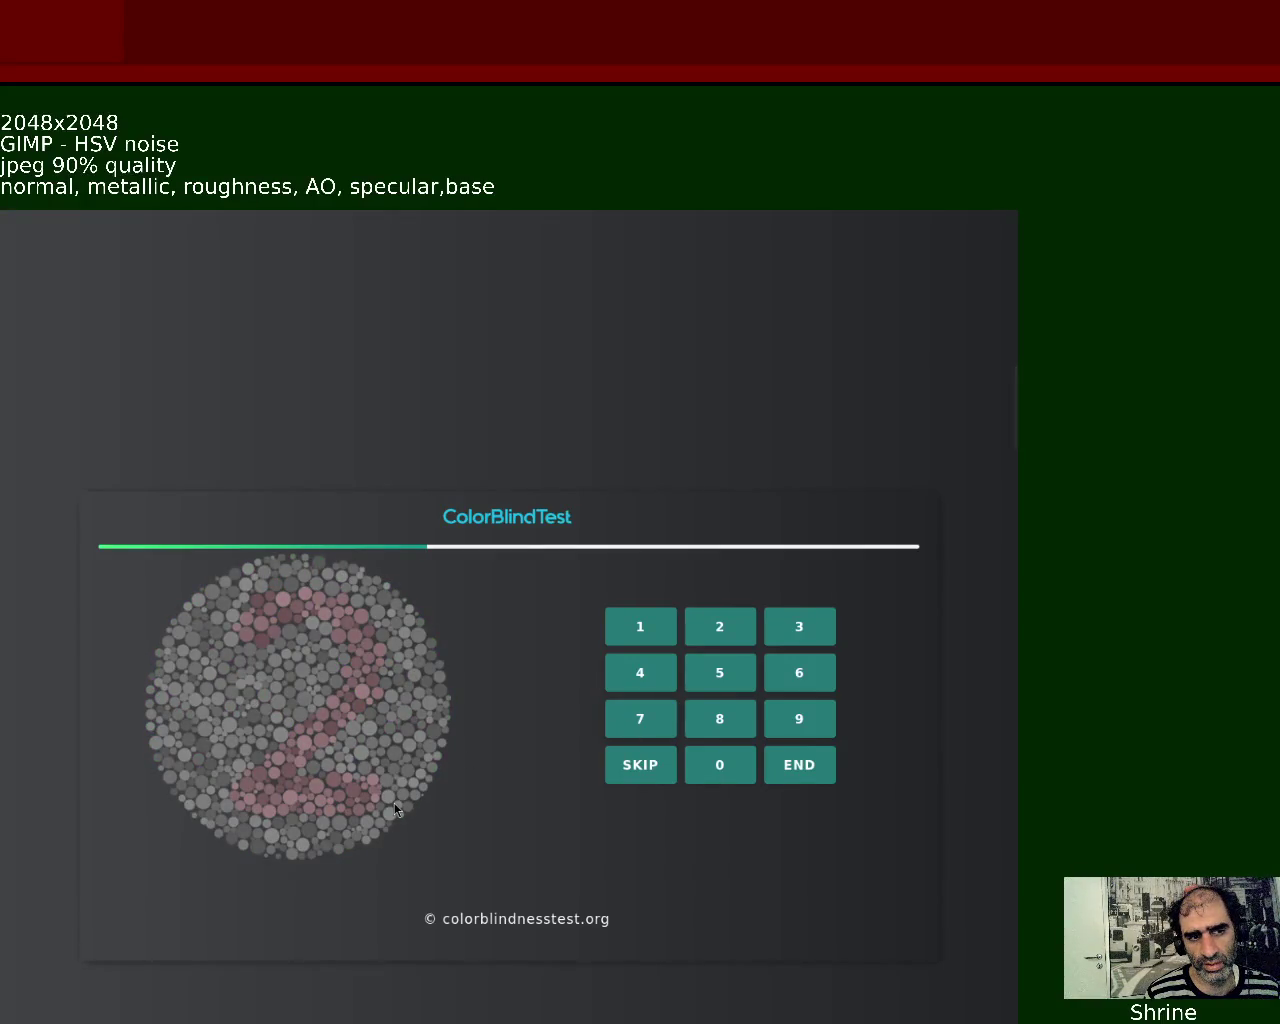
{"action": "left_click", "coordinate": [720, 620]}
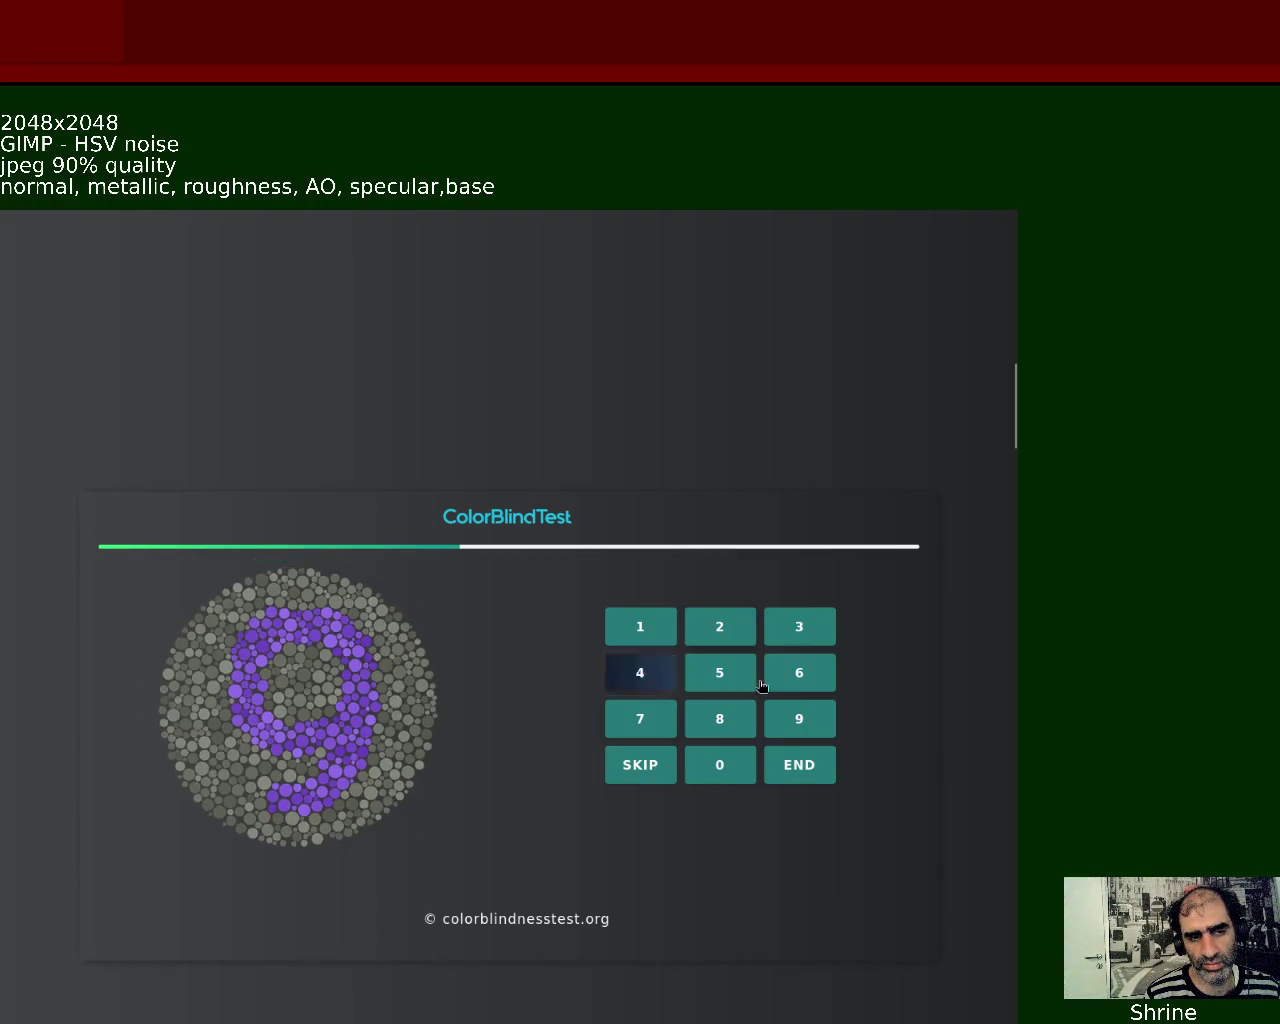
{"action": "left_click", "coordinate": [803, 723]}
{"action": "left_click", "coordinate": [737, 629]}
{"action": "left_click", "coordinate": [663, 630]}
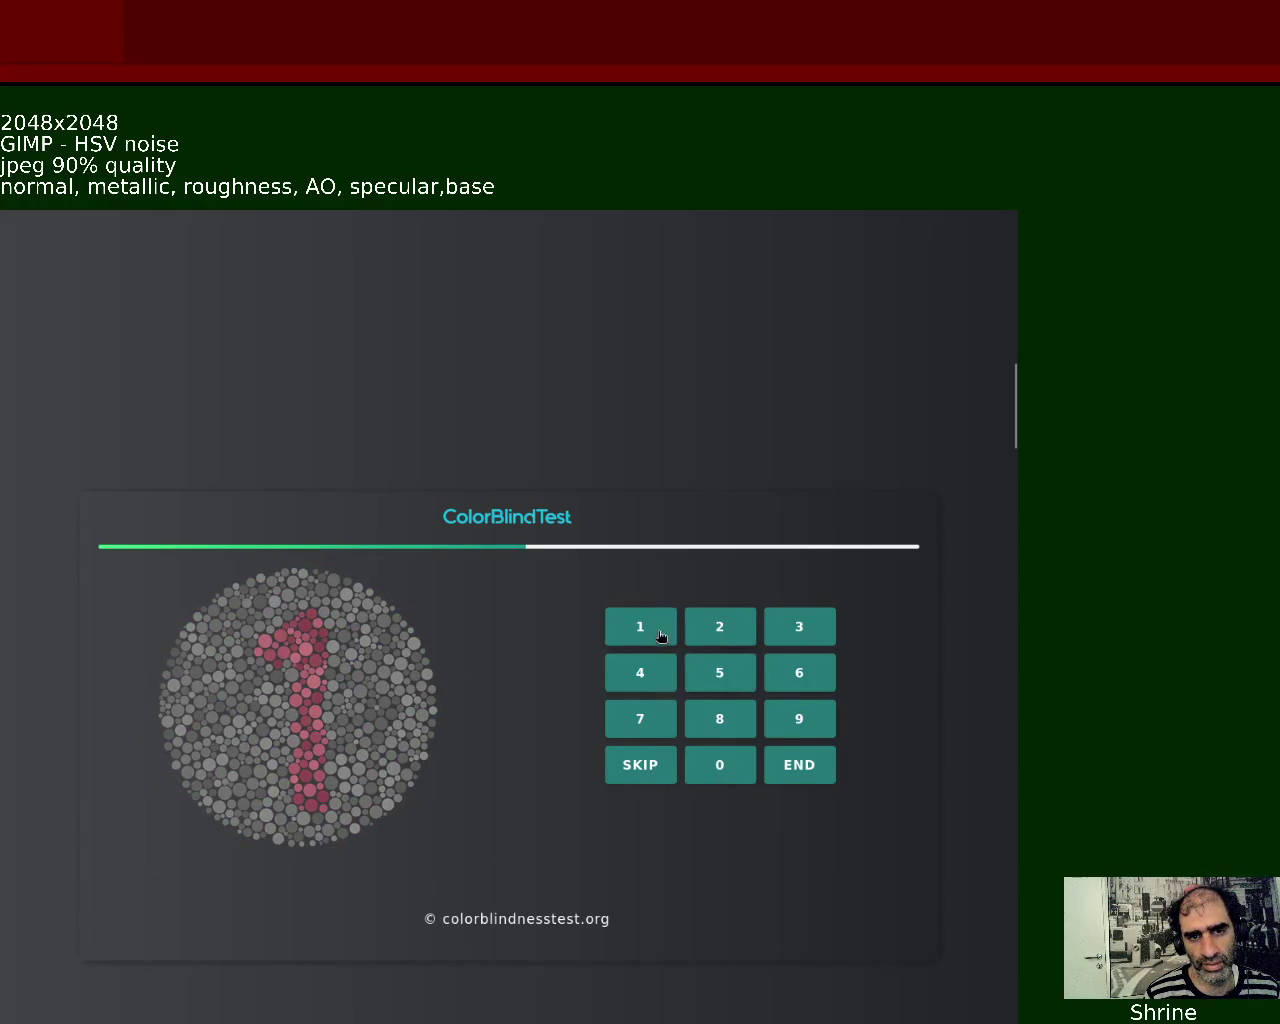
{"action": "left_click", "coordinate": [729, 721]}
{"action": "left_click", "coordinate": [750, 678]}
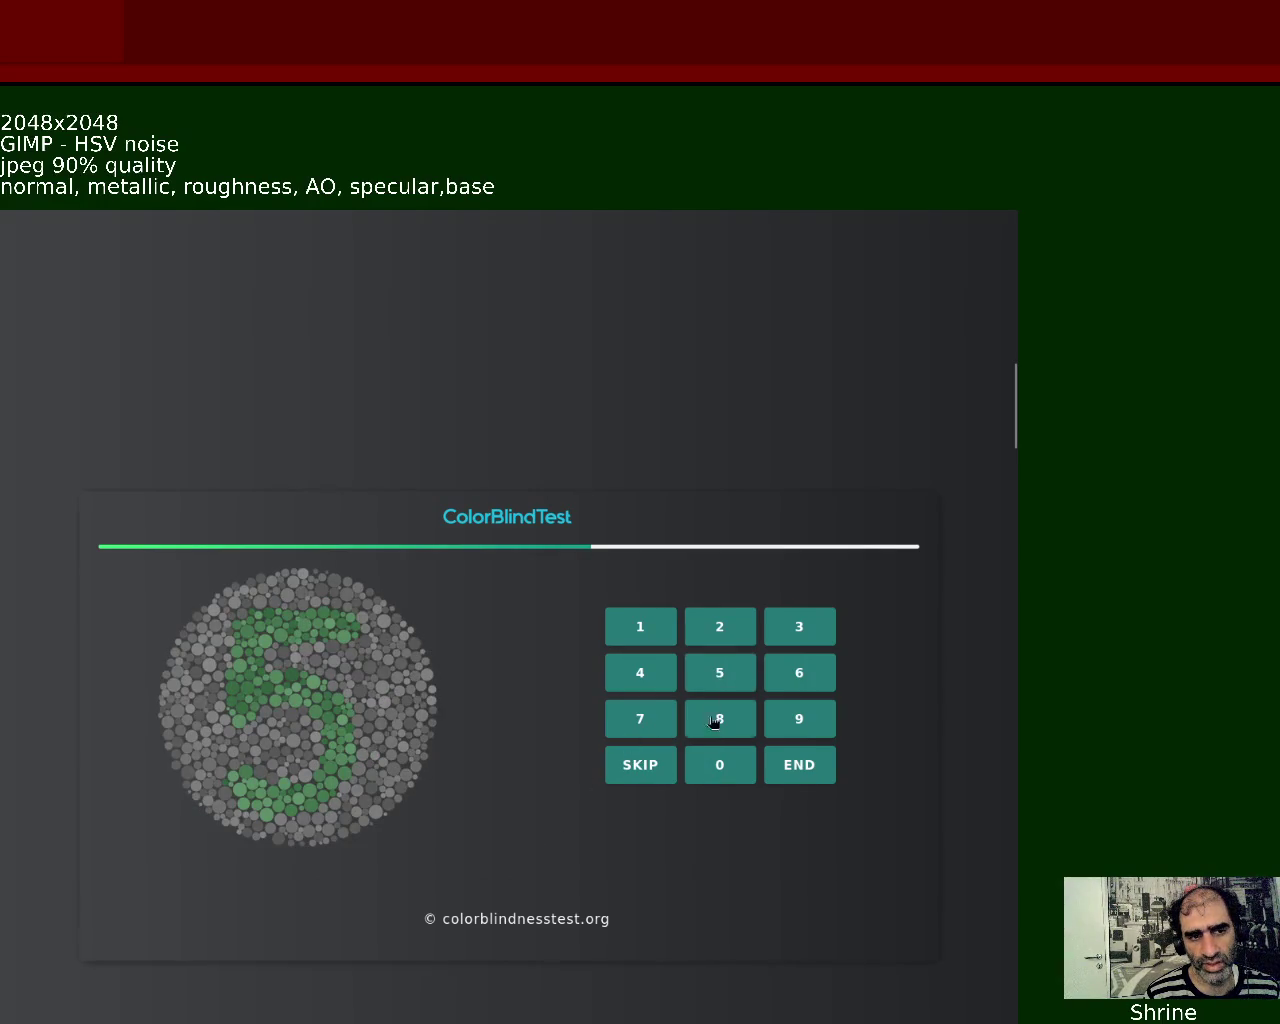
{"action": "left_click", "coordinate": [809, 620]}
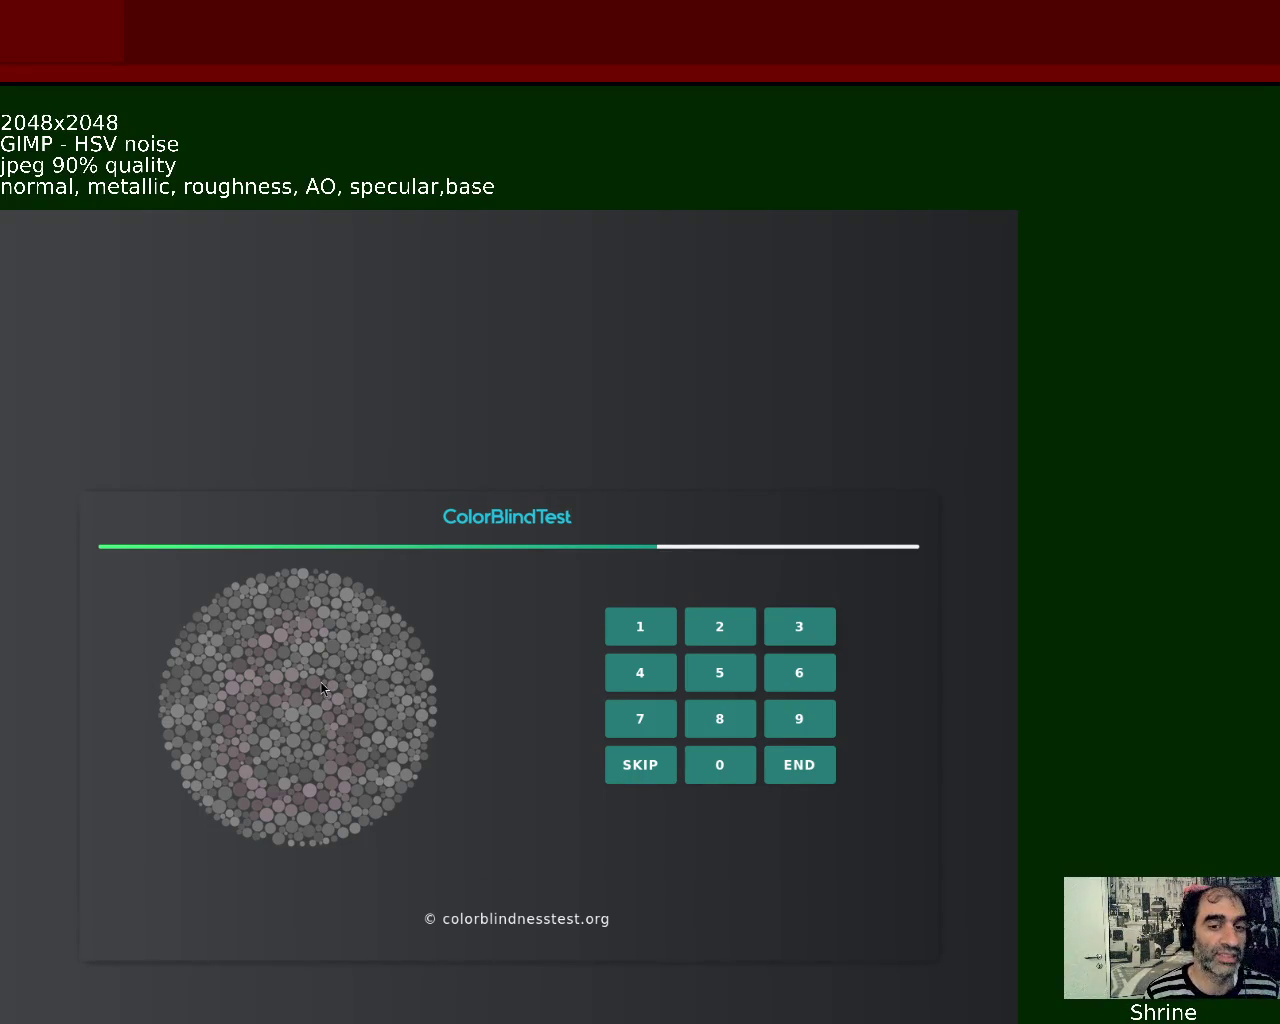
Answer the final plates (skip, 1, 7, skip, two more, 4, last) and generate the report
{"action": "scroll", "coordinate": [316, 745], "scroll_direction": "up", "scroll_amount": 2}
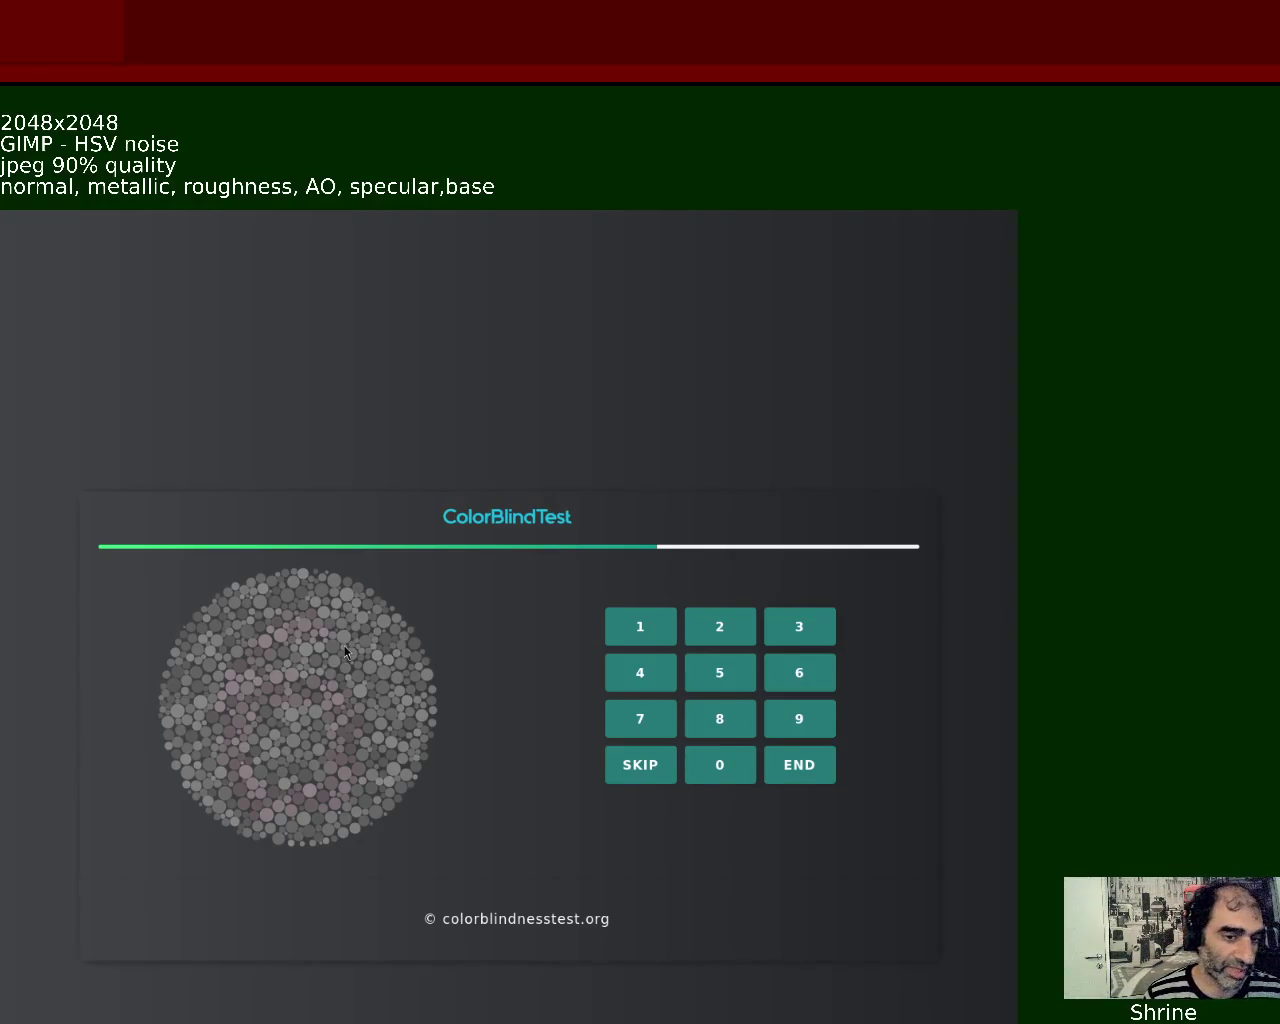
{"action": "left_click", "coordinate": [615, 776]}
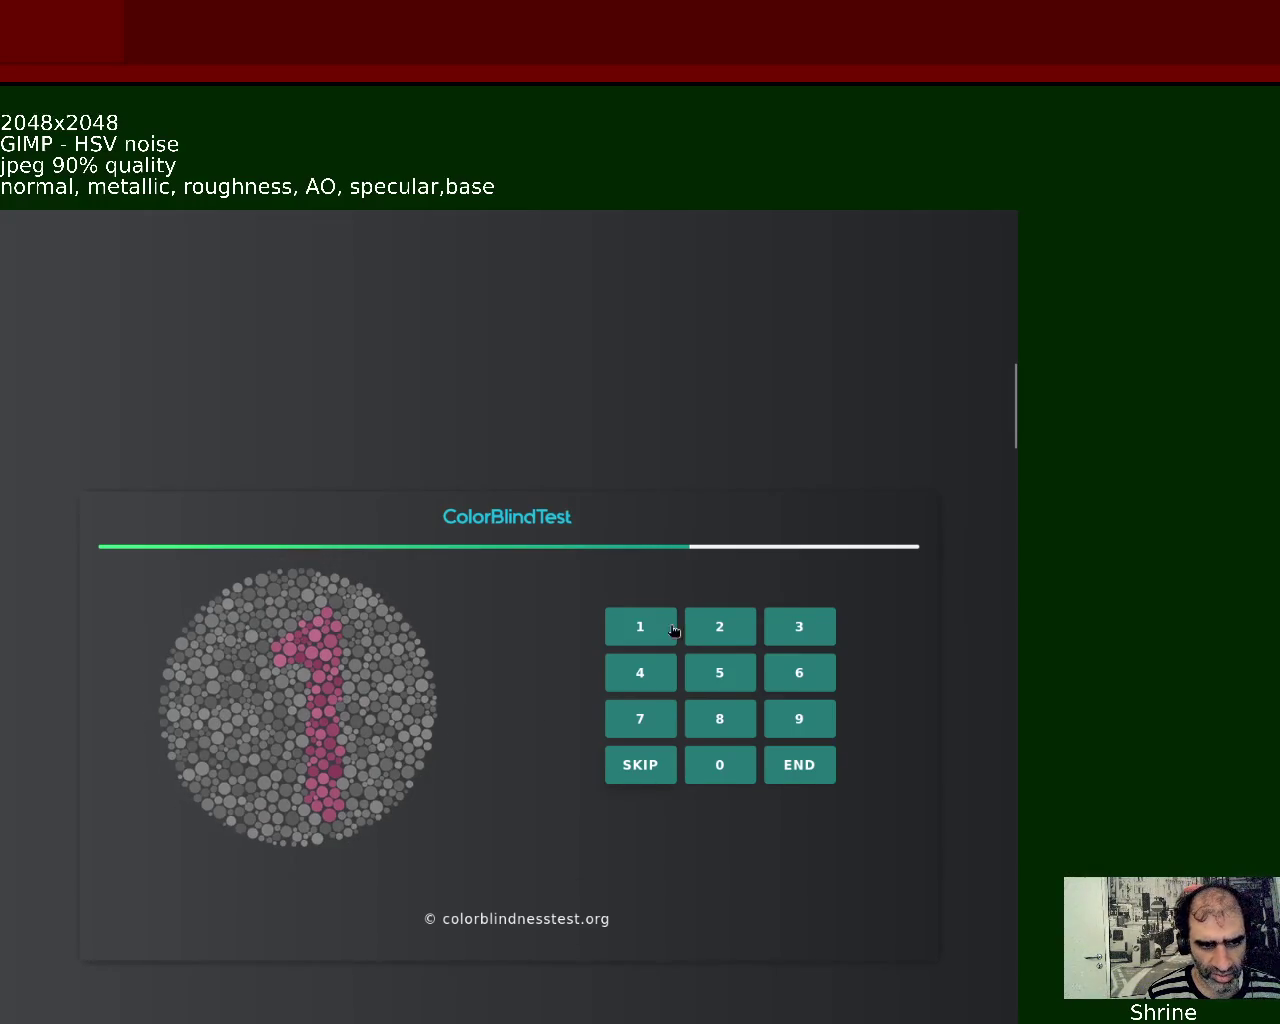
{"action": "left_click", "coordinate": [634, 640]}
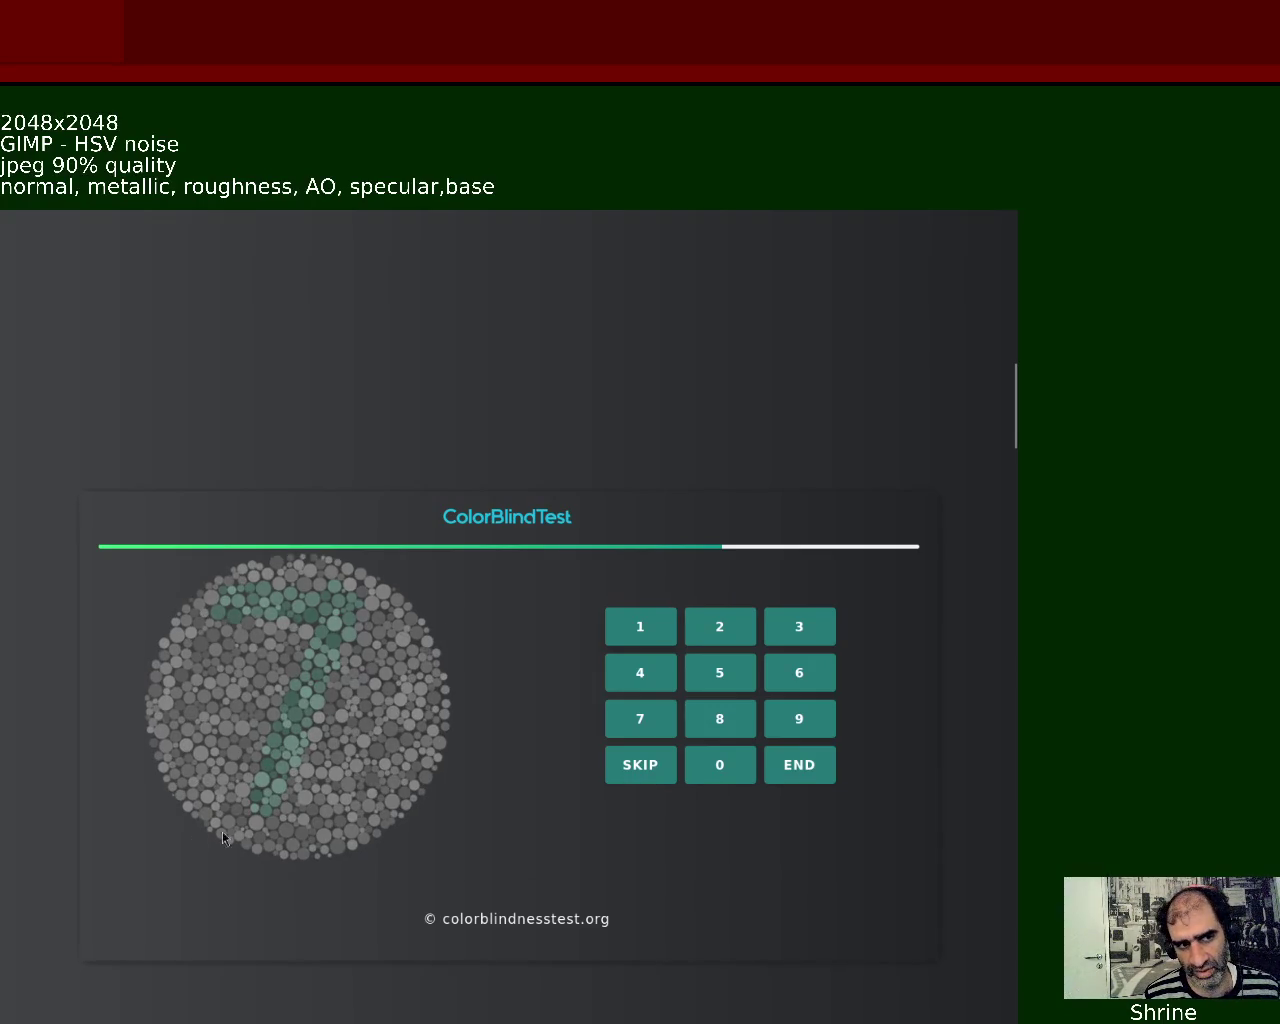
{"action": "left_click", "coordinate": [634, 722]}
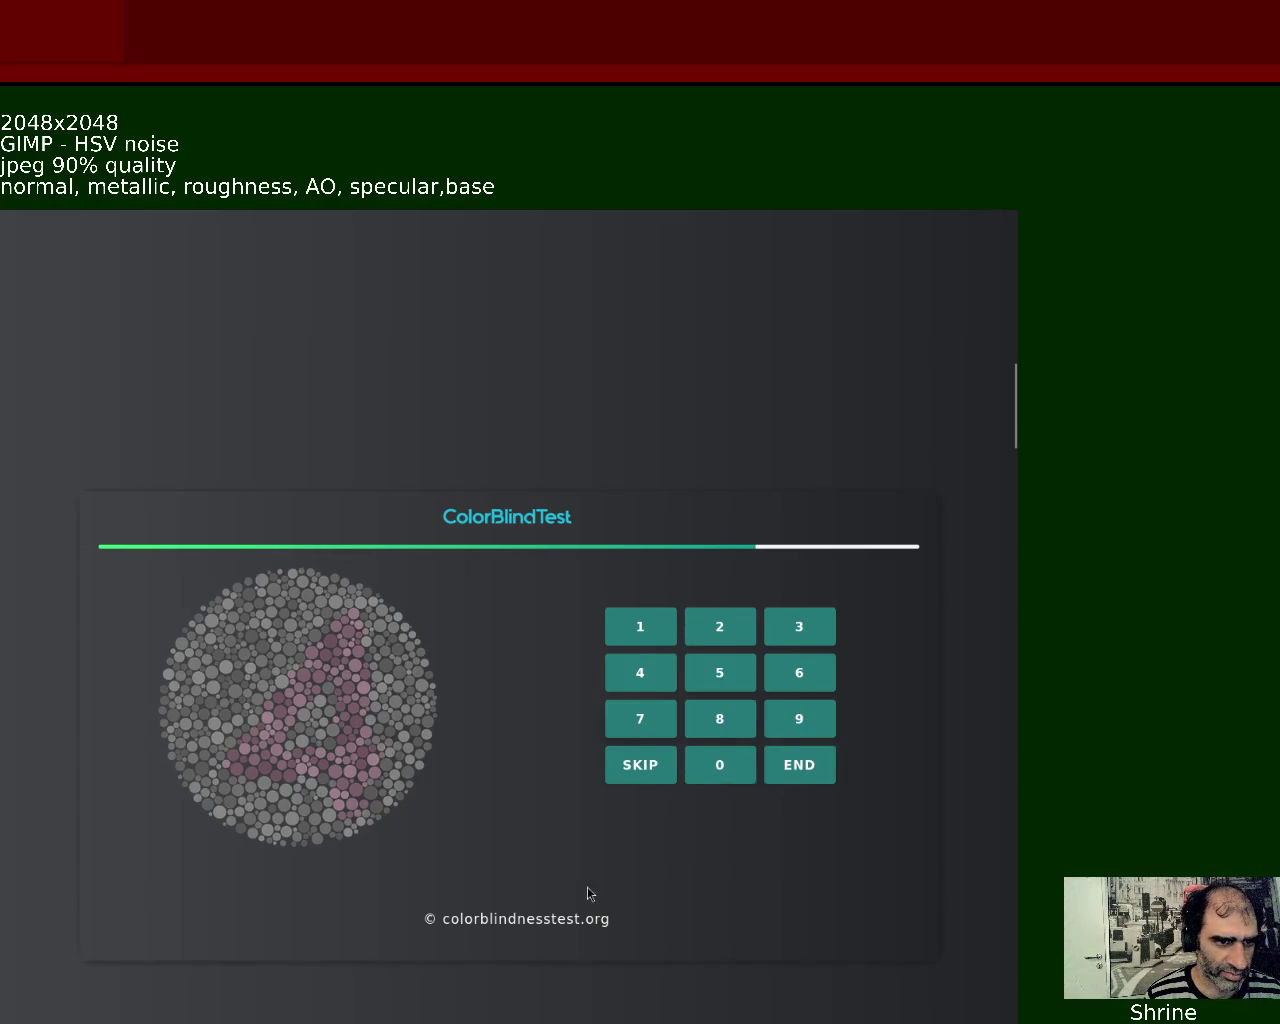
{"action": "left_click", "coordinate": [633, 781]}
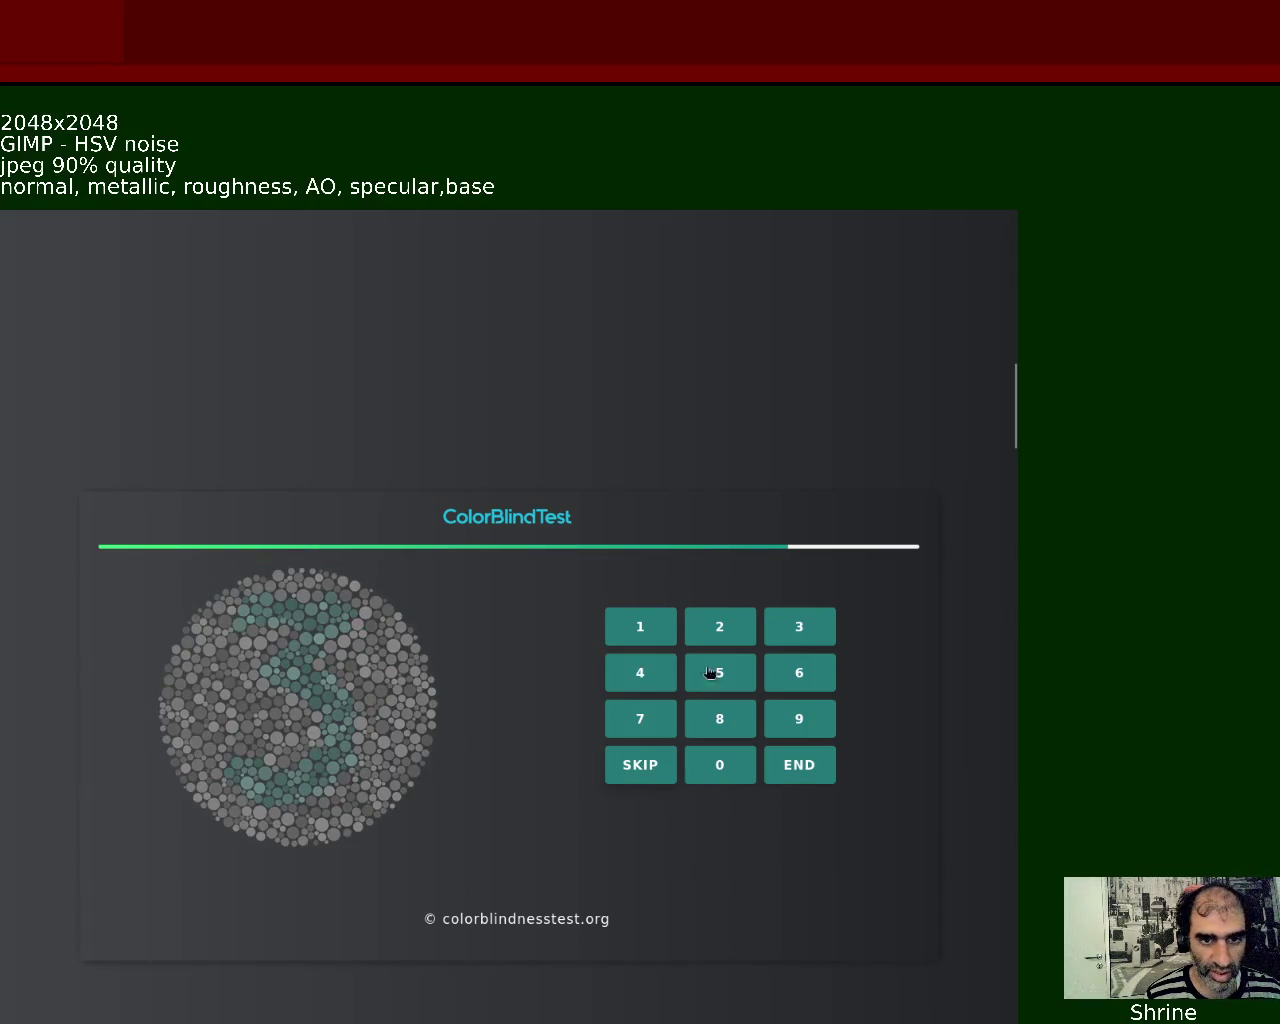
{"action": "left_click", "coordinate": [718, 718]}
{"action": "left_click", "coordinate": [800, 672]}
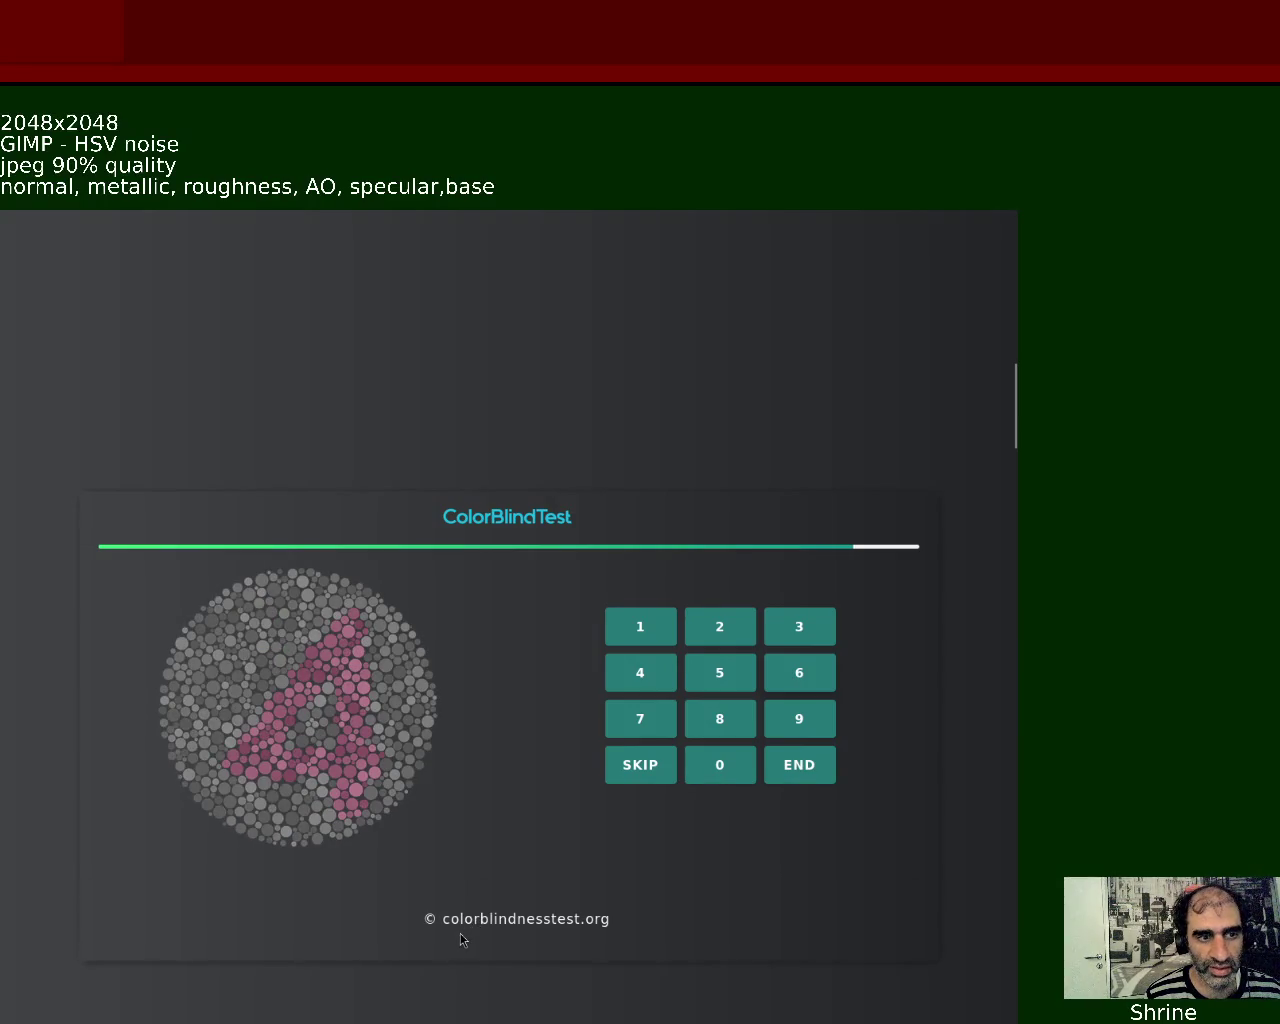
{"action": "left_click", "coordinate": [640, 672]}
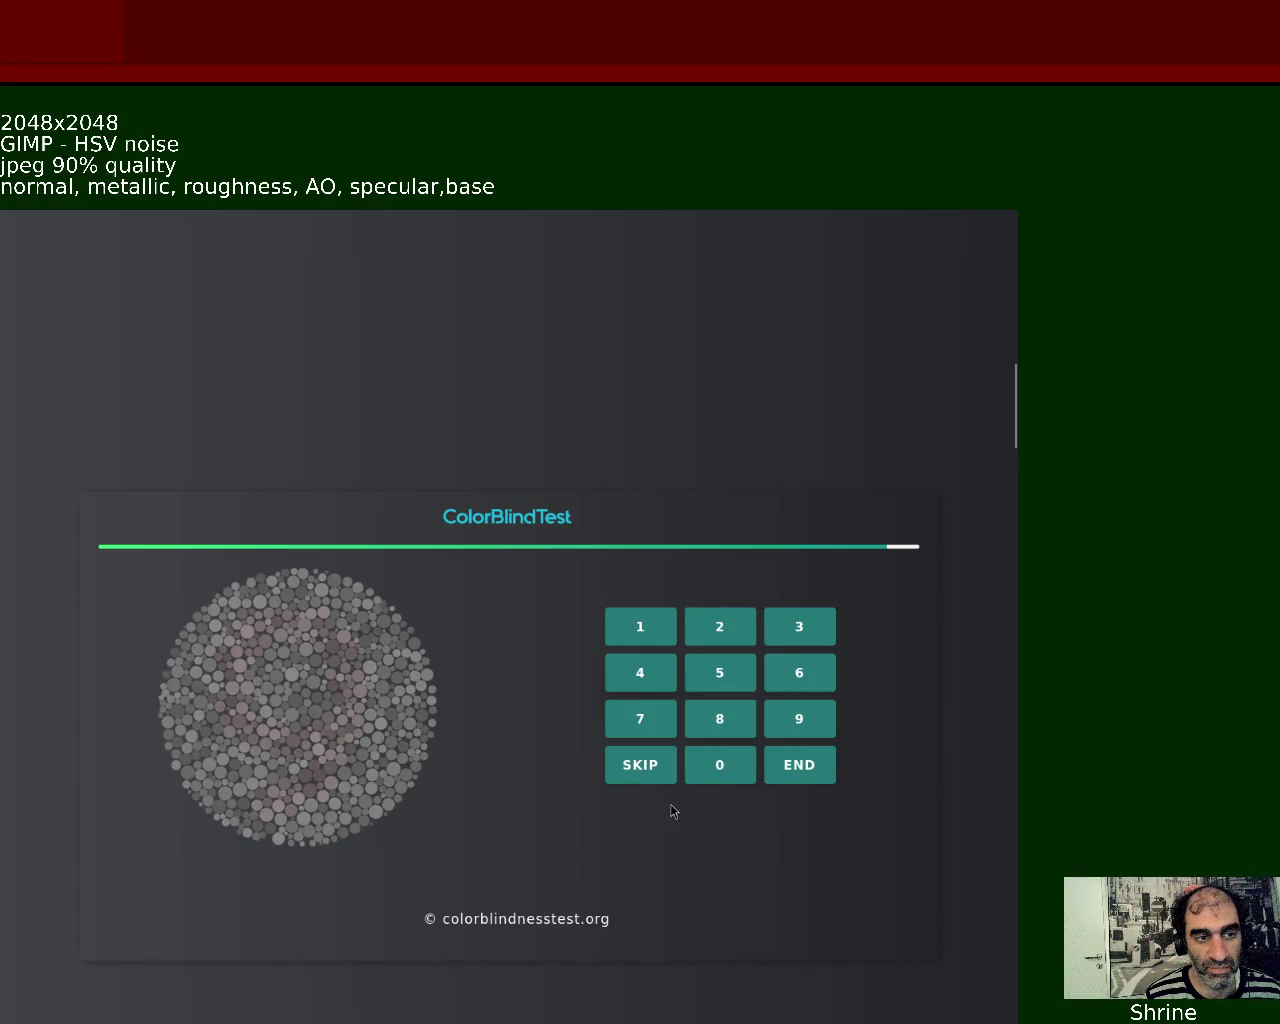
{"action": "left_click", "coordinate": [690, 770]}
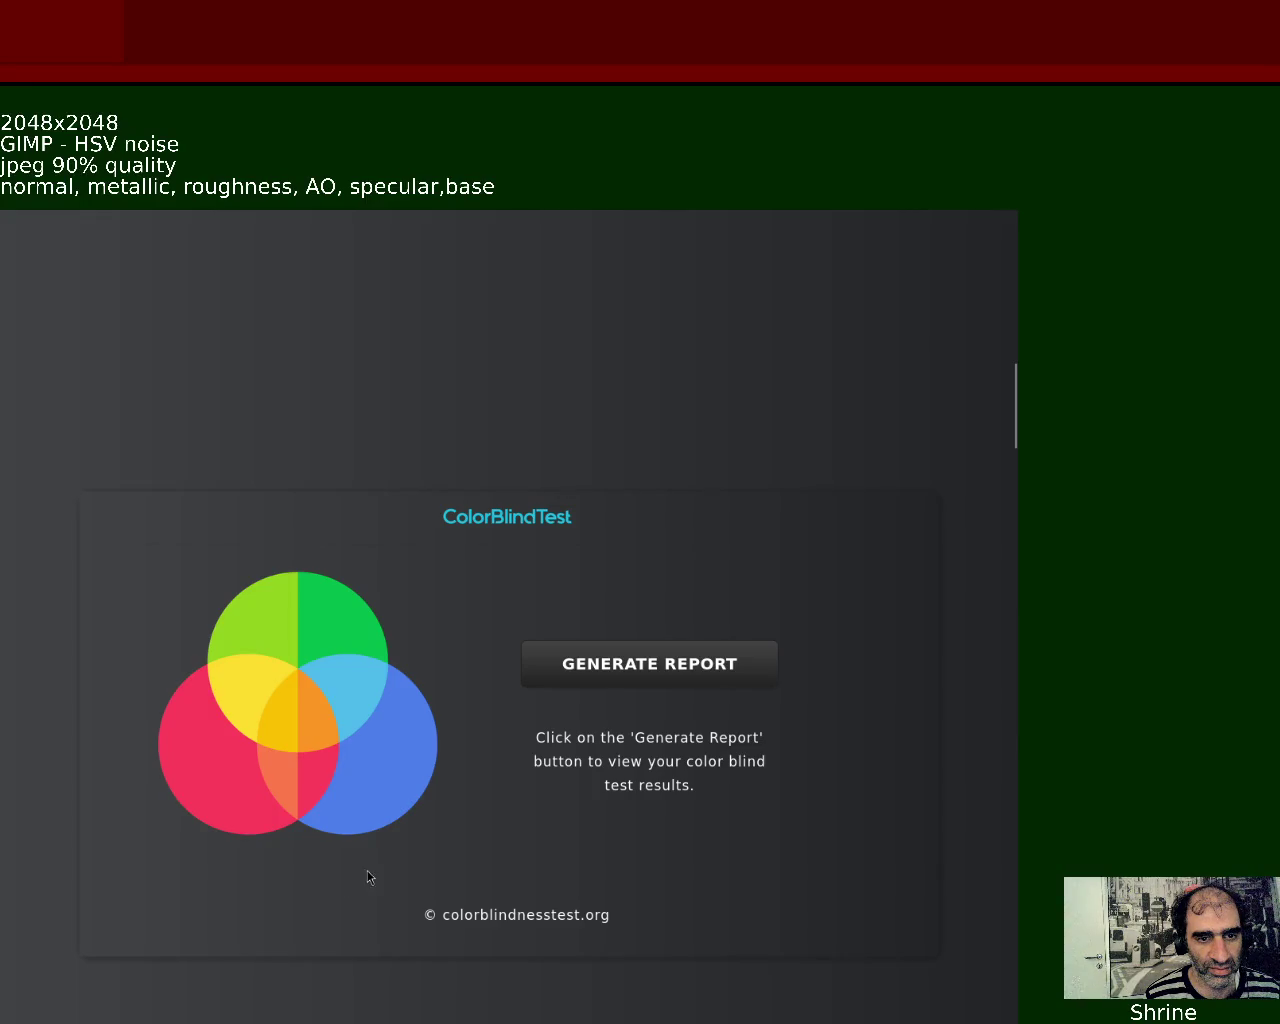
{"action": "left_click", "coordinate": [632, 668]}
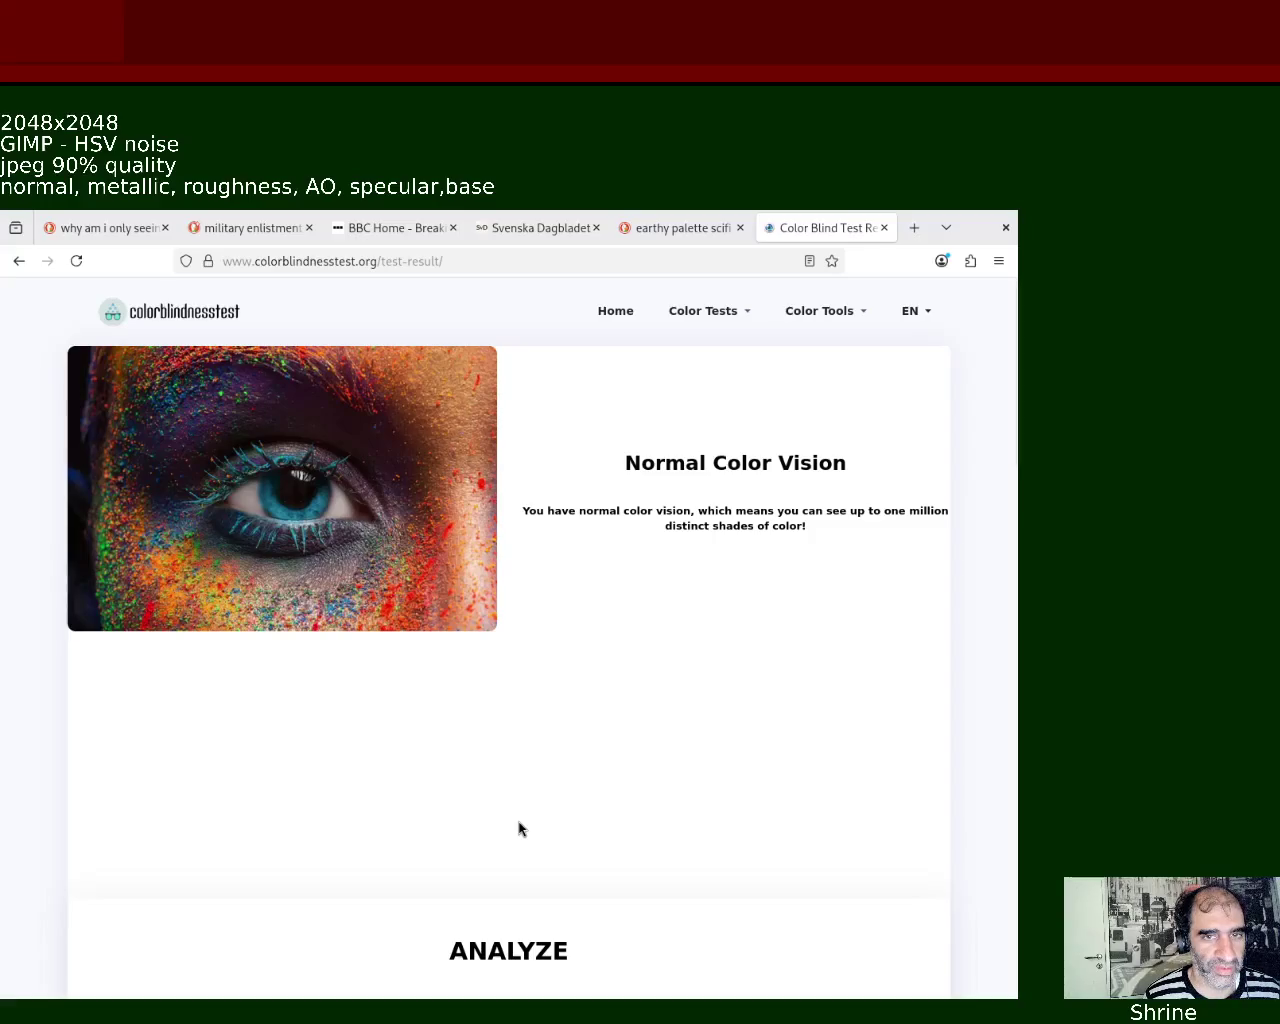
Review the Normal Color Vision, 84.00% accuracy results, then close the browser
{"action": "left_click_drag", "start_coordinate": [696, 511], "coordinate": [920, 536]}
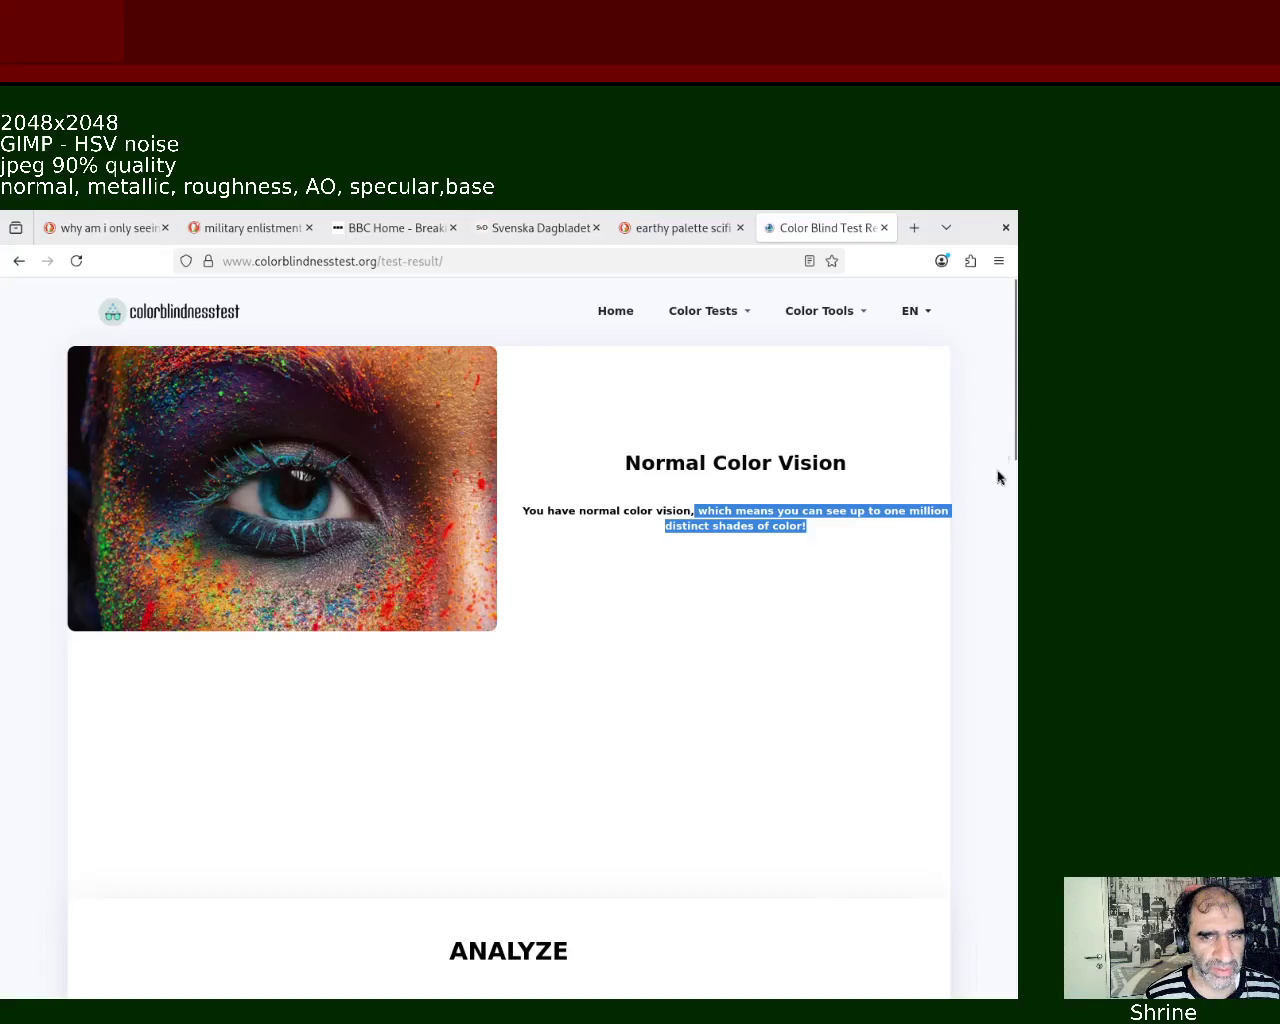
{"action": "left_click_drag", "start_coordinate": [1016, 413], "coordinate": [1019, 566]}
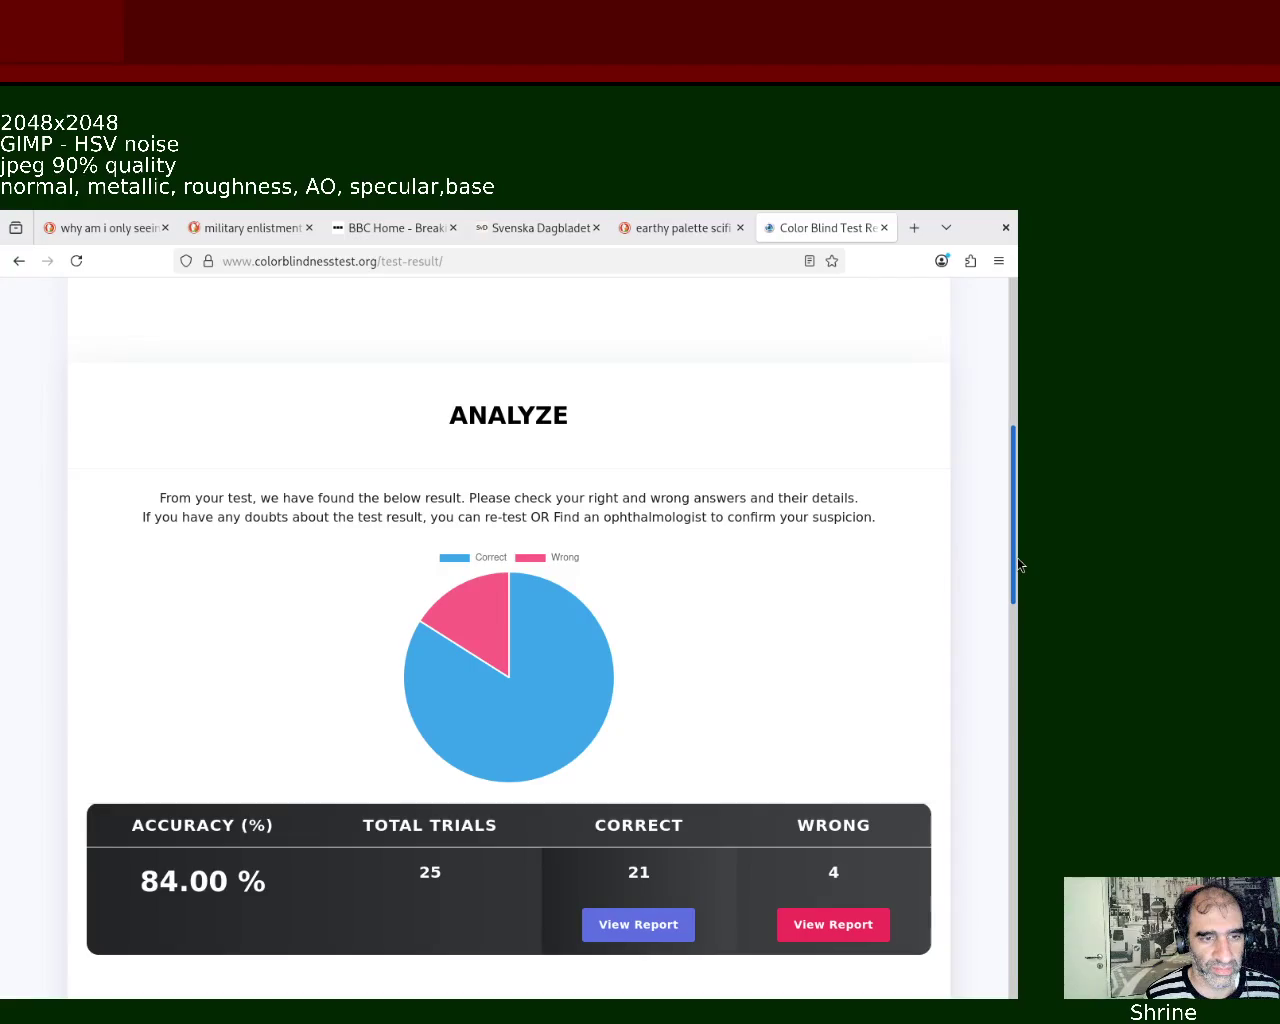
{"action": "scroll", "coordinate": [907, 361], "scroll_direction": "up", "scroll_amount": 2}
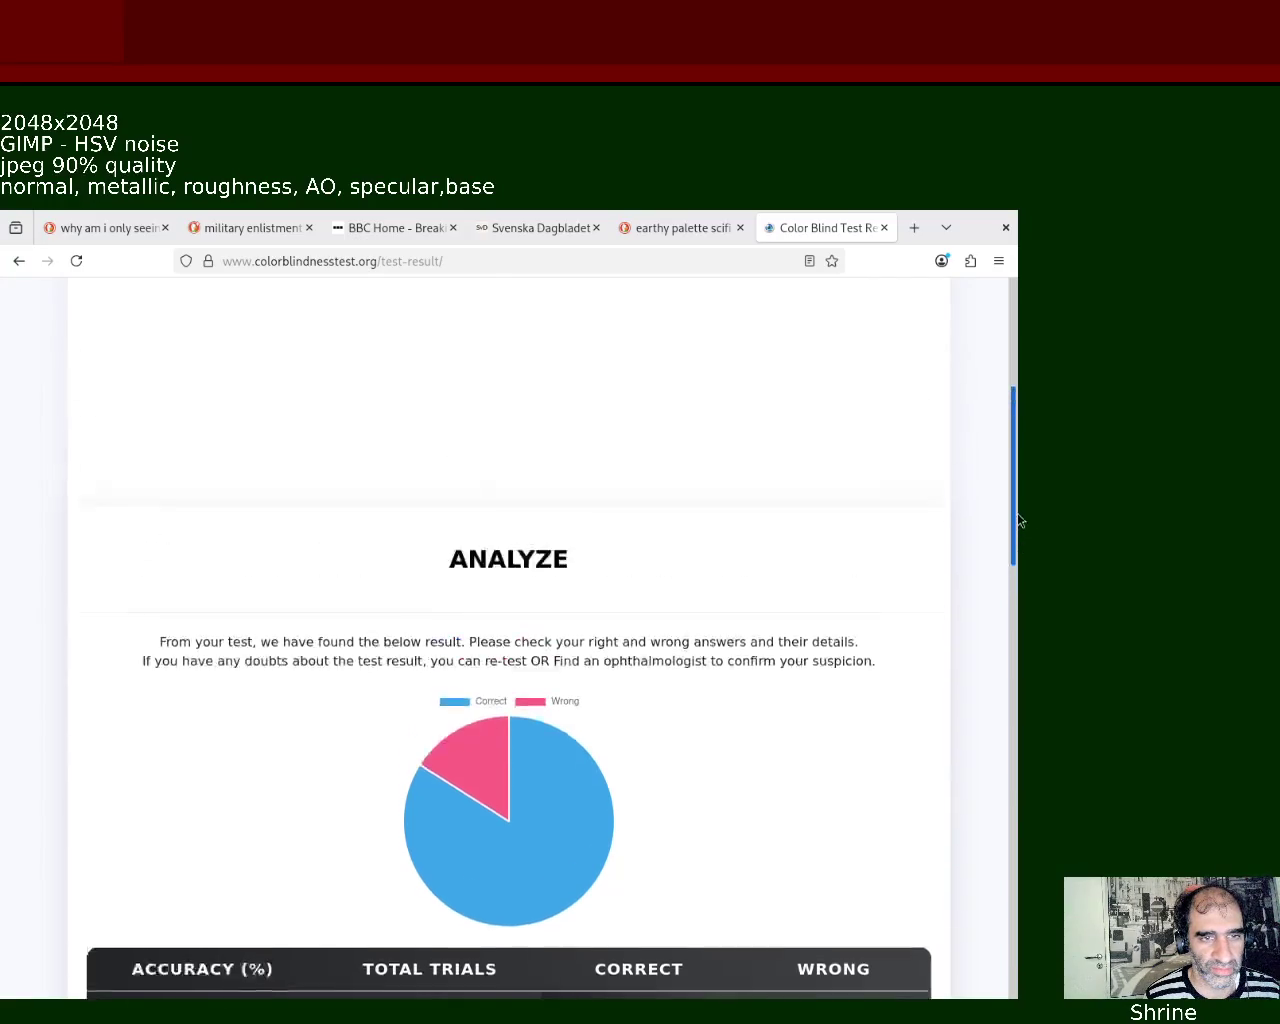
{"action": "scroll", "coordinate": [907, 361], "scroll_direction": "up", "scroll_amount": 1}
{"action": "scroll", "coordinate": [907, 361], "scroll_direction": "up", "scroll_amount": 2}
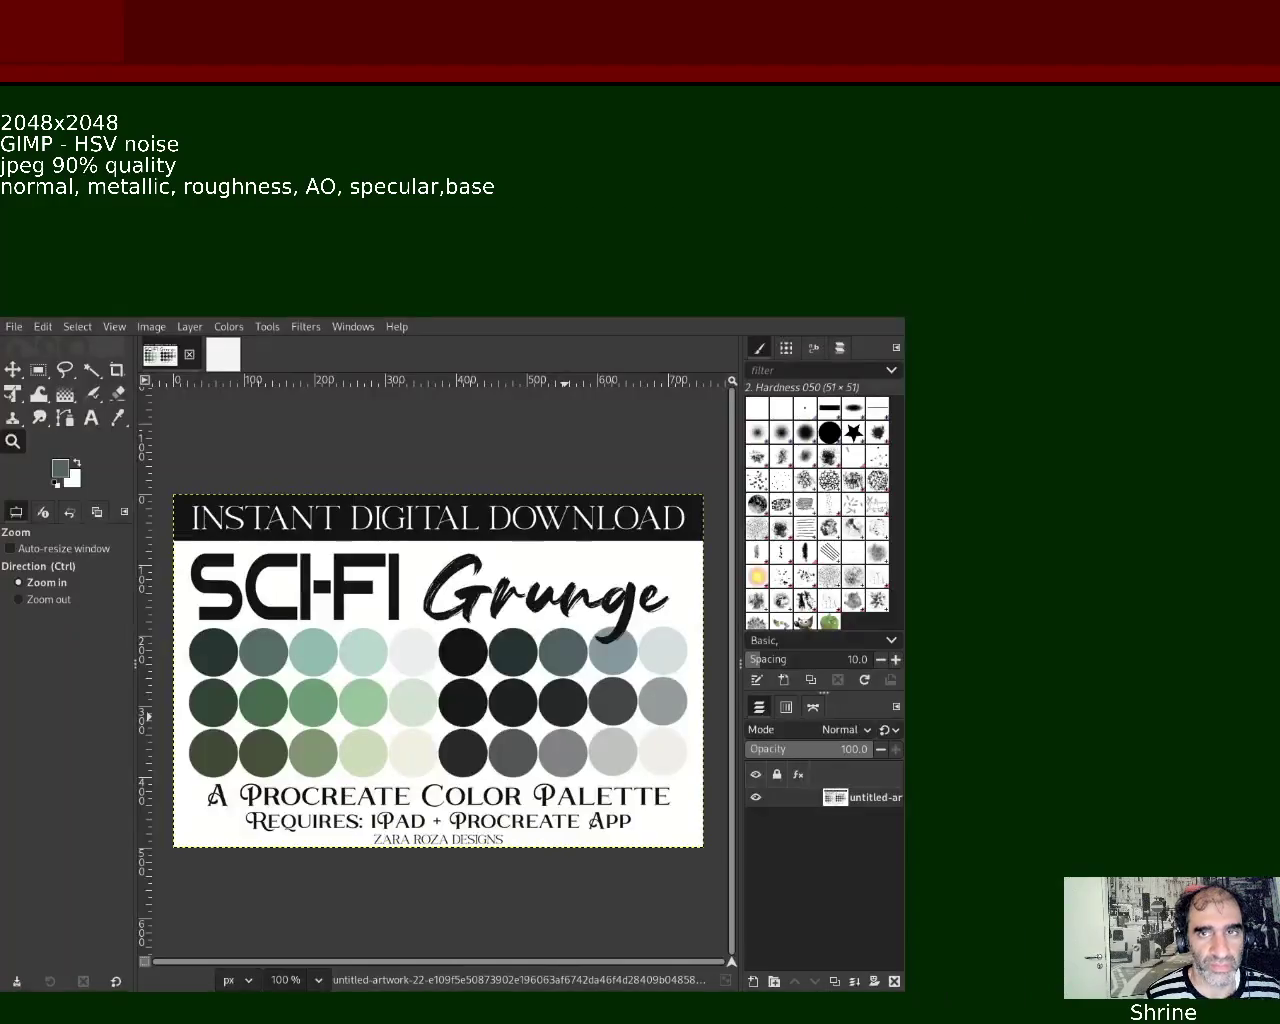
{"action": "left_click", "coordinate": [1005, 227]}
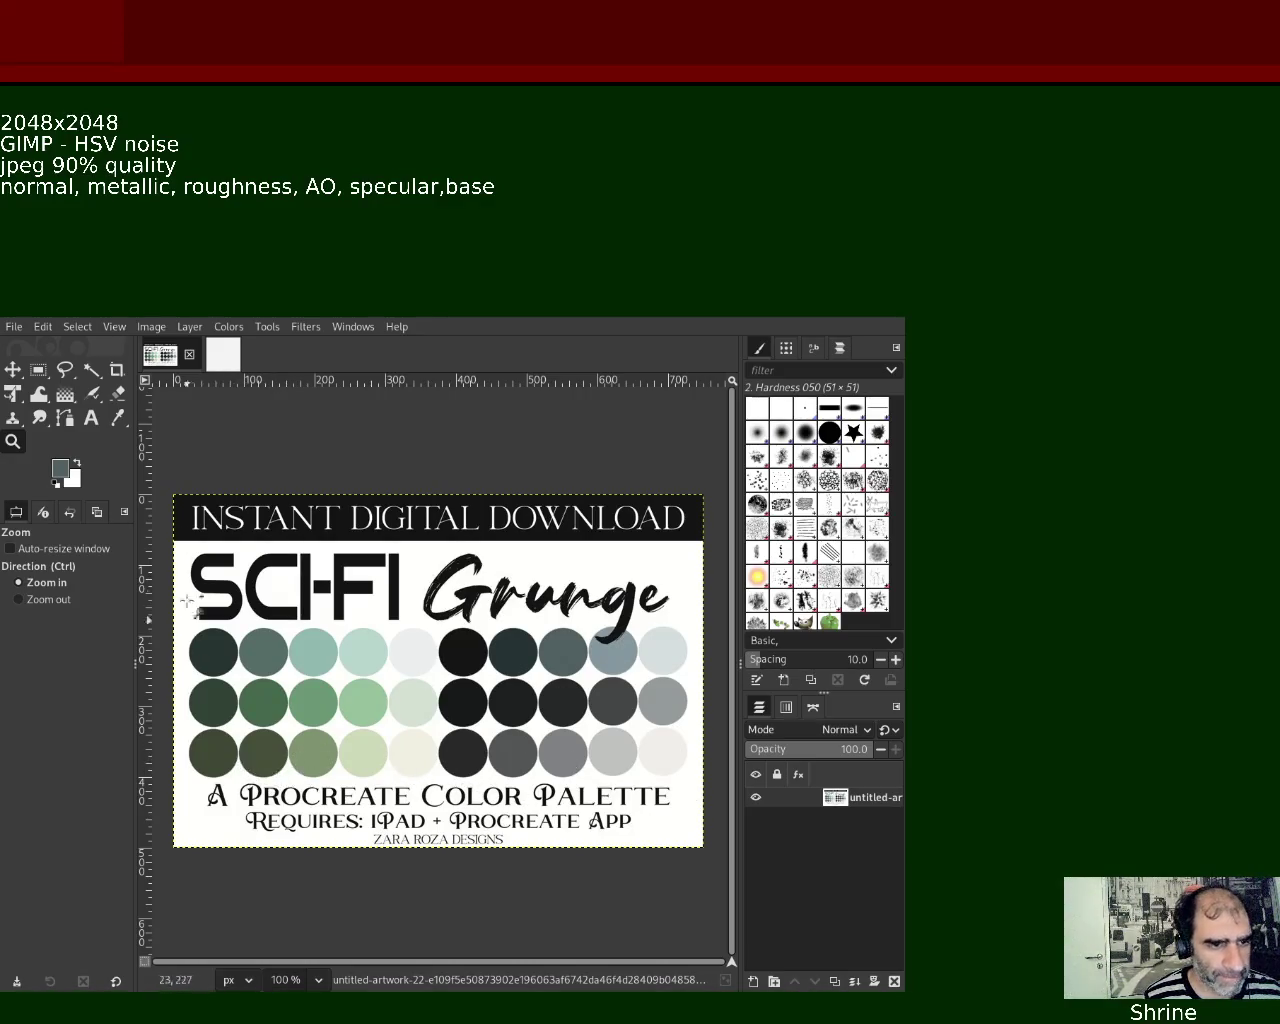
{"action": "key", "text": "ctrl"}
{"action": "left_click", "coordinate": [455, 765], "text": "ctrl"}
{"action": "left_click", "coordinate": [320, 768]}
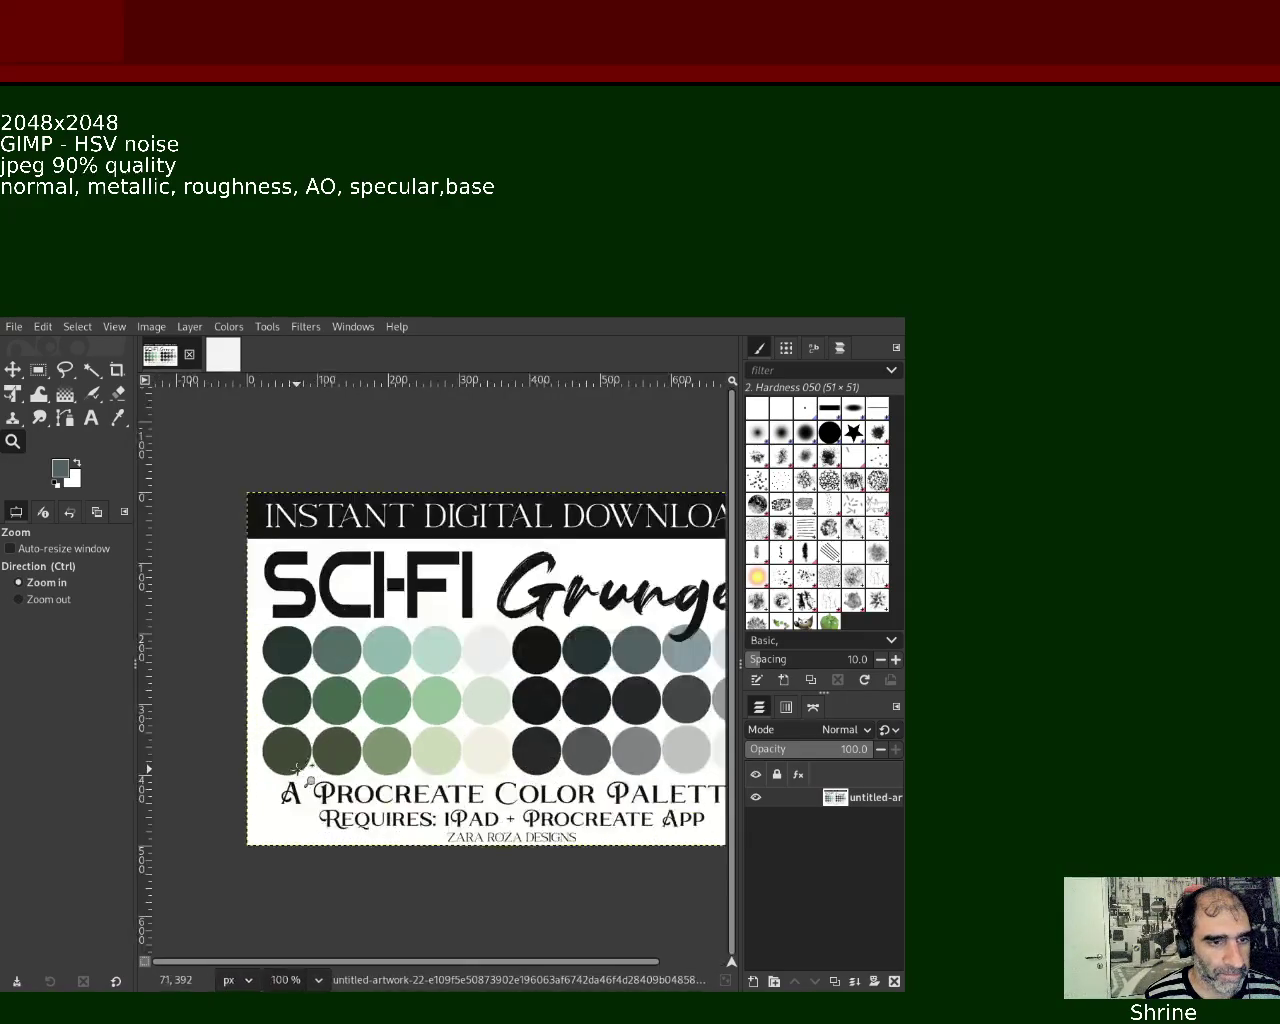
{"action": "left_click", "coordinate": [309, 777]}
{"action": "left_click", "coordinate": [309, 777]}
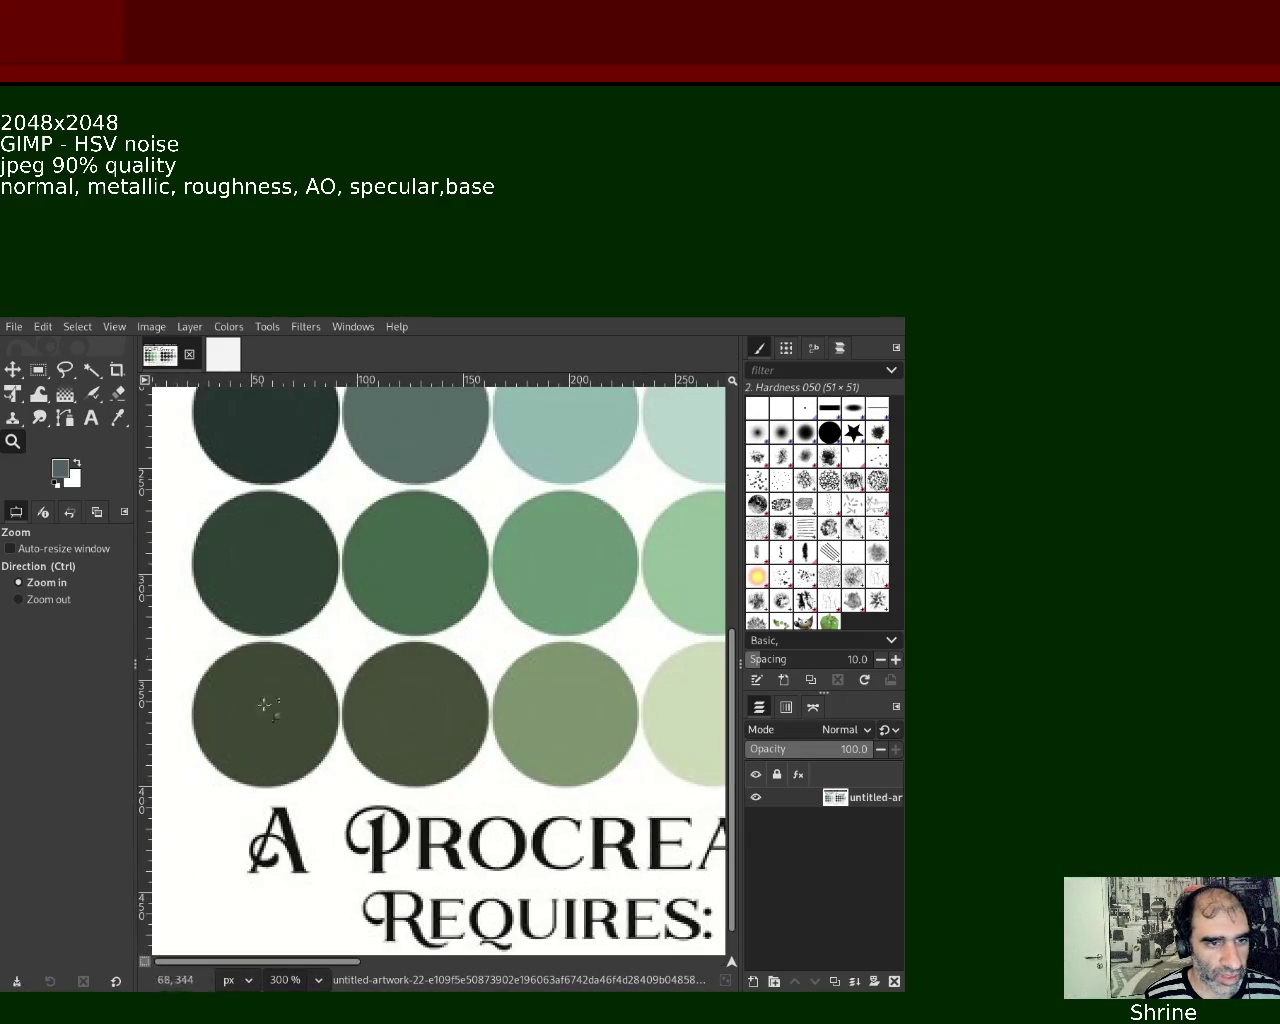
{"action": "key", "text": "ctrl"}
{"action": "left_click", "coordinate": [372, 720], "text": "ctrl"}
{"action": "left_click", "coordinate": [372, 720], "text": "ctrl"}
{"action": "left_click", "coordinate": [641, 679]}
{"action": "left_click", "coordinate": [641, 679]}
{"action": "left_click", "coordinate": [641, 679], "text": "ctrl"}
{"action": "triple_click", "coordinate": [620, 673]}
{"action": "left_click", "coordinate": [620, 673], "text": "ctrl"}
{"action": "left_click", "coordinate": [620, 673], "text": "ctrl"}
{"action": "left_click", "coordinate": [620, 673], "text": "ctrl"}
{"action": "left_click", "coordinate": [430, 697], "text": "ctrl"}
{"action": "left_click", "coordinate": [430, 697], "text": "ctrl"}
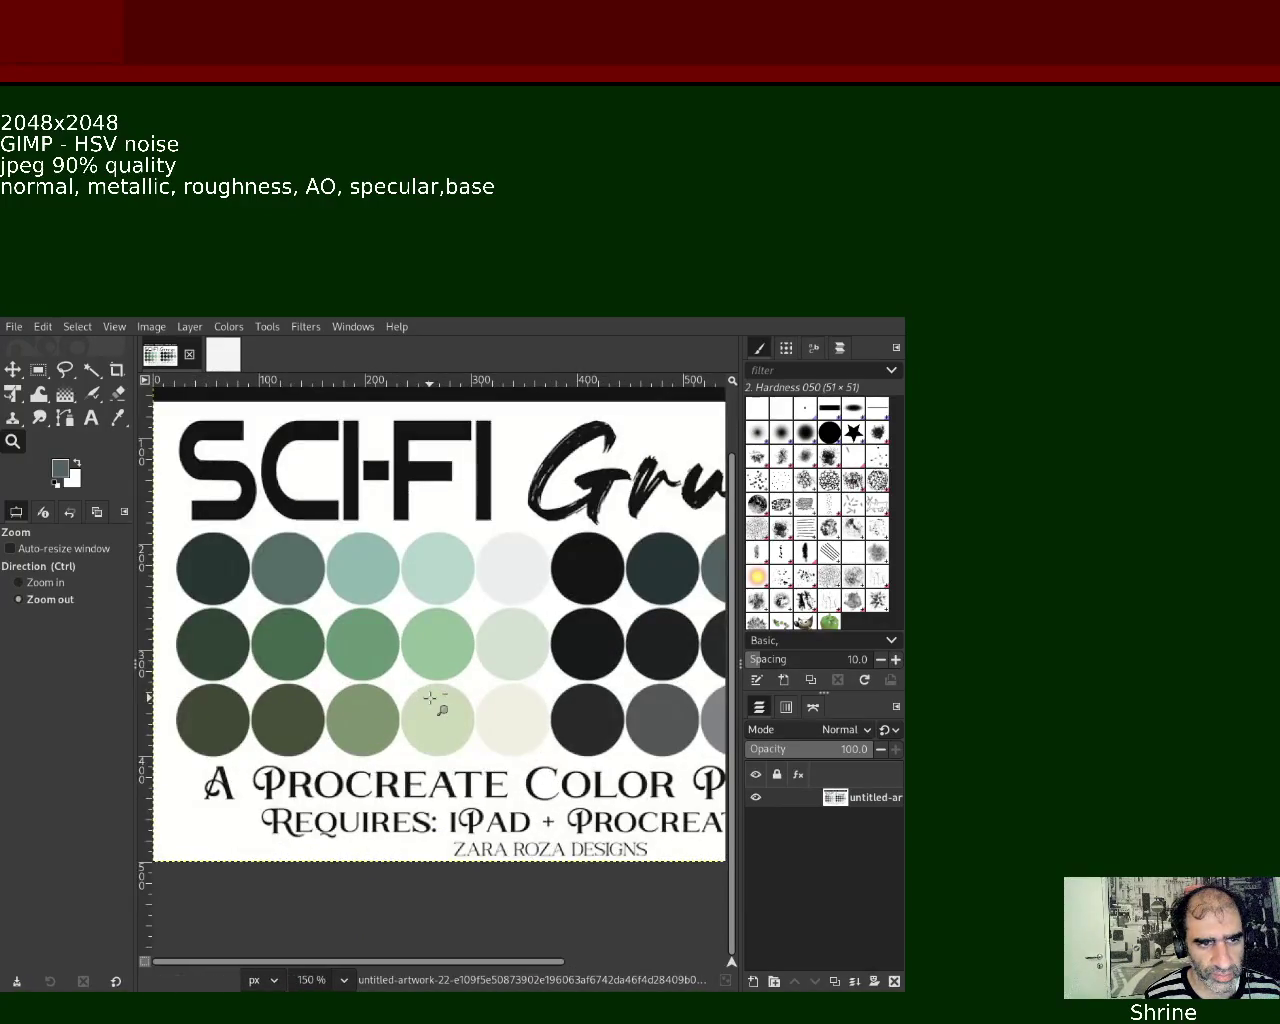
{"action": "left_click", "coordinate": [430, 697], "text": "ctrl"}
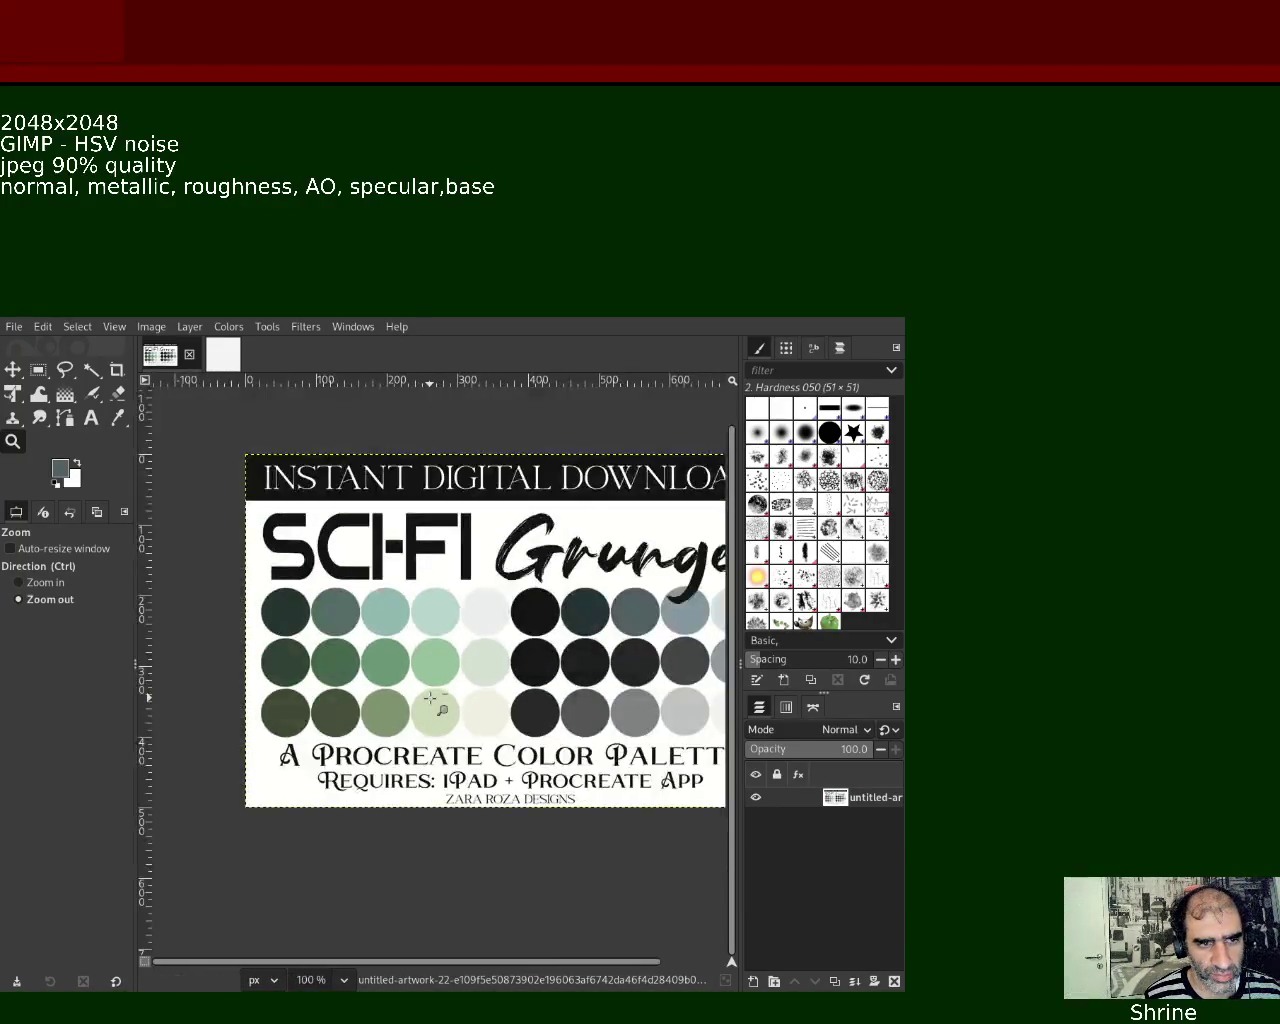
{"action": "triple_click", "coordinate": [278, 735]}
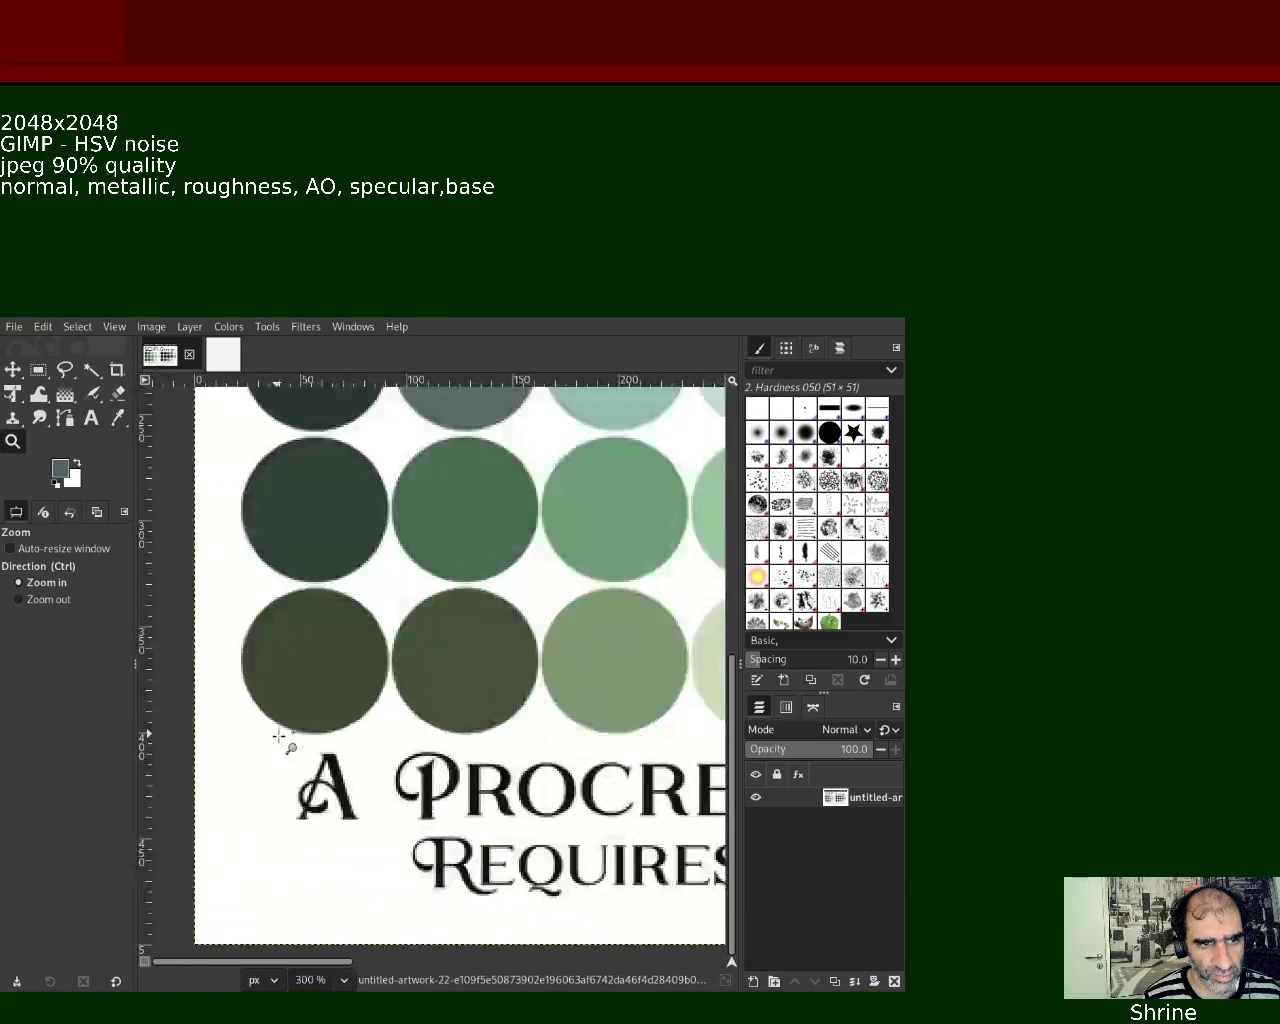
{"action": "double_click", "coordinate": [278, 735]}
{"action": "left_click", "coordinate": [278, 735], "text": "ctrl"}
{"action": "left_click", "coordinate": [278, 735], "text": "ctrl"}
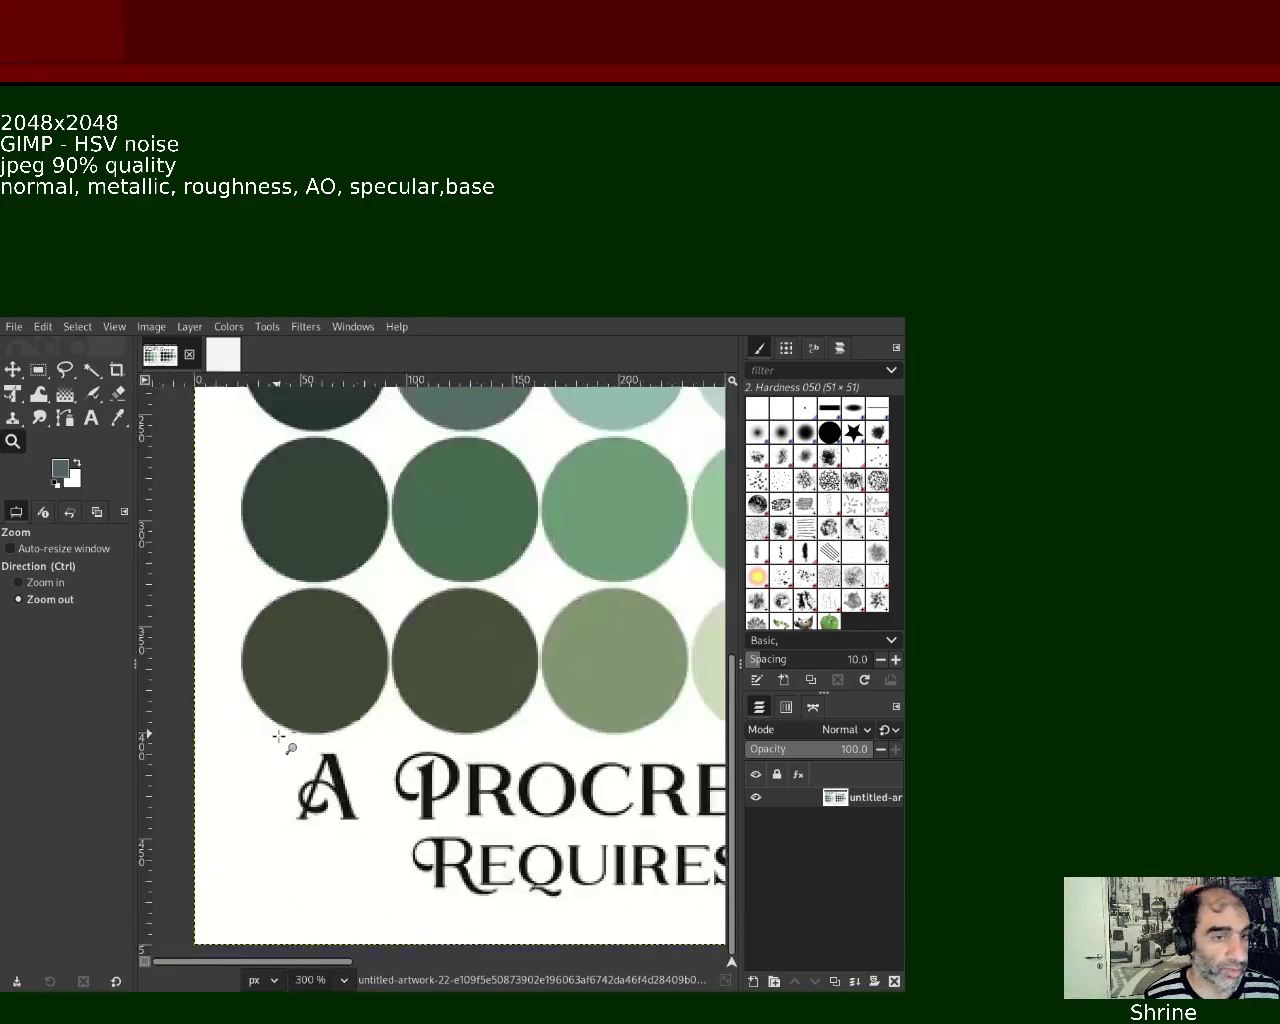
{"action": "left_click", "coordinate": [278, 735], "text": "ctrl"}
{"action": "left_click", "coordinate": [278, 735], "text": "ctrl"}
{"action": "left_click", "coordinate": [278, 735], "text": "ctrl"}
{"action": "left_click", "coordinate": [278, 735], "text": "ctrl"}
{"action": "double_click", "coordinate": [548, 722]}
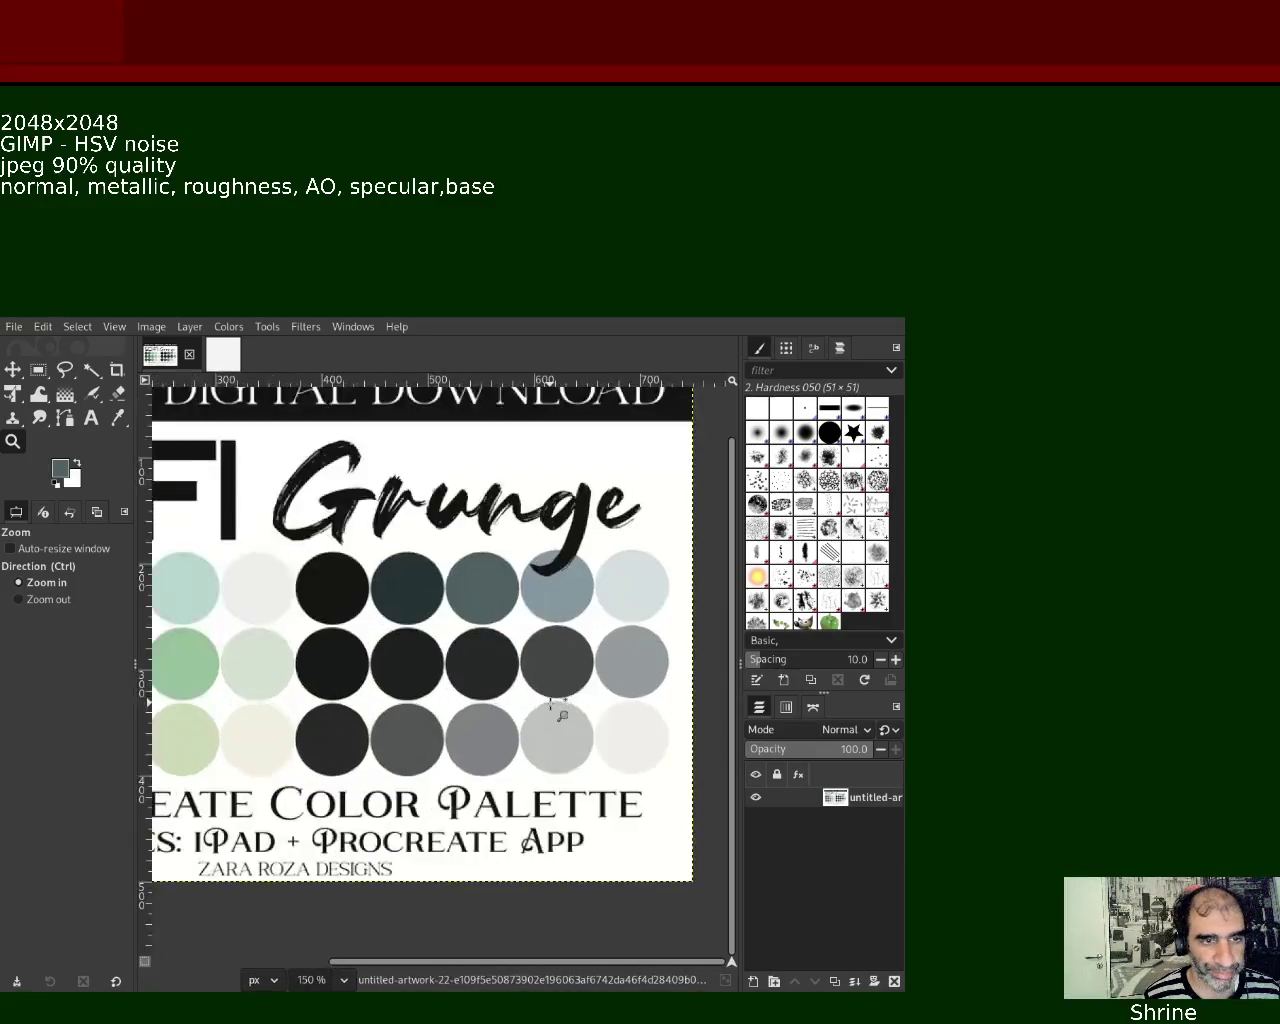
{"action": "double_click", "coordinate": [562, 695]}
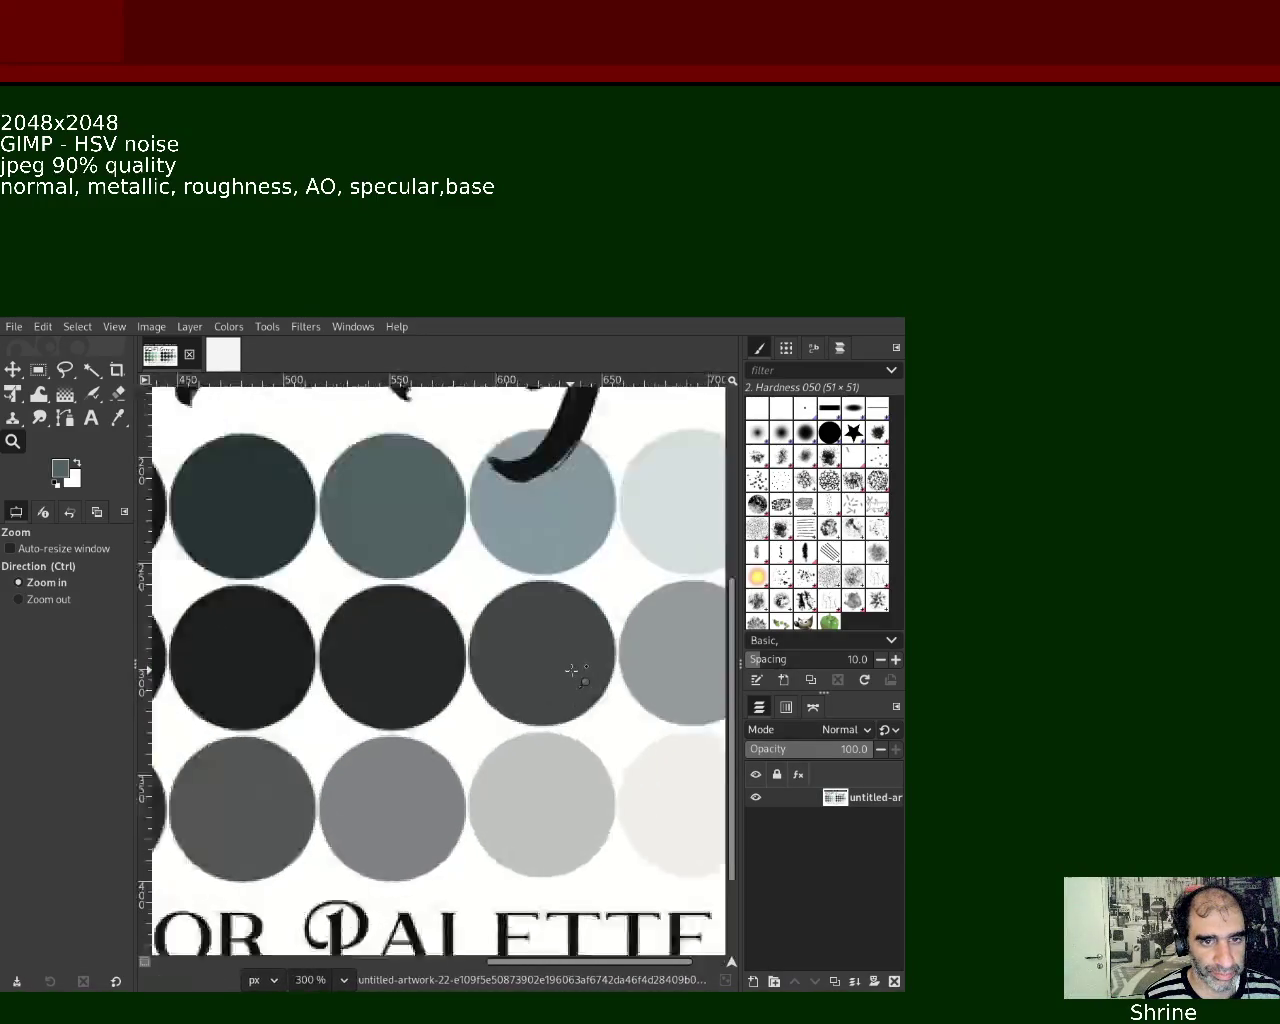
{"action": "double_click", "coordinate": [580, 668]}
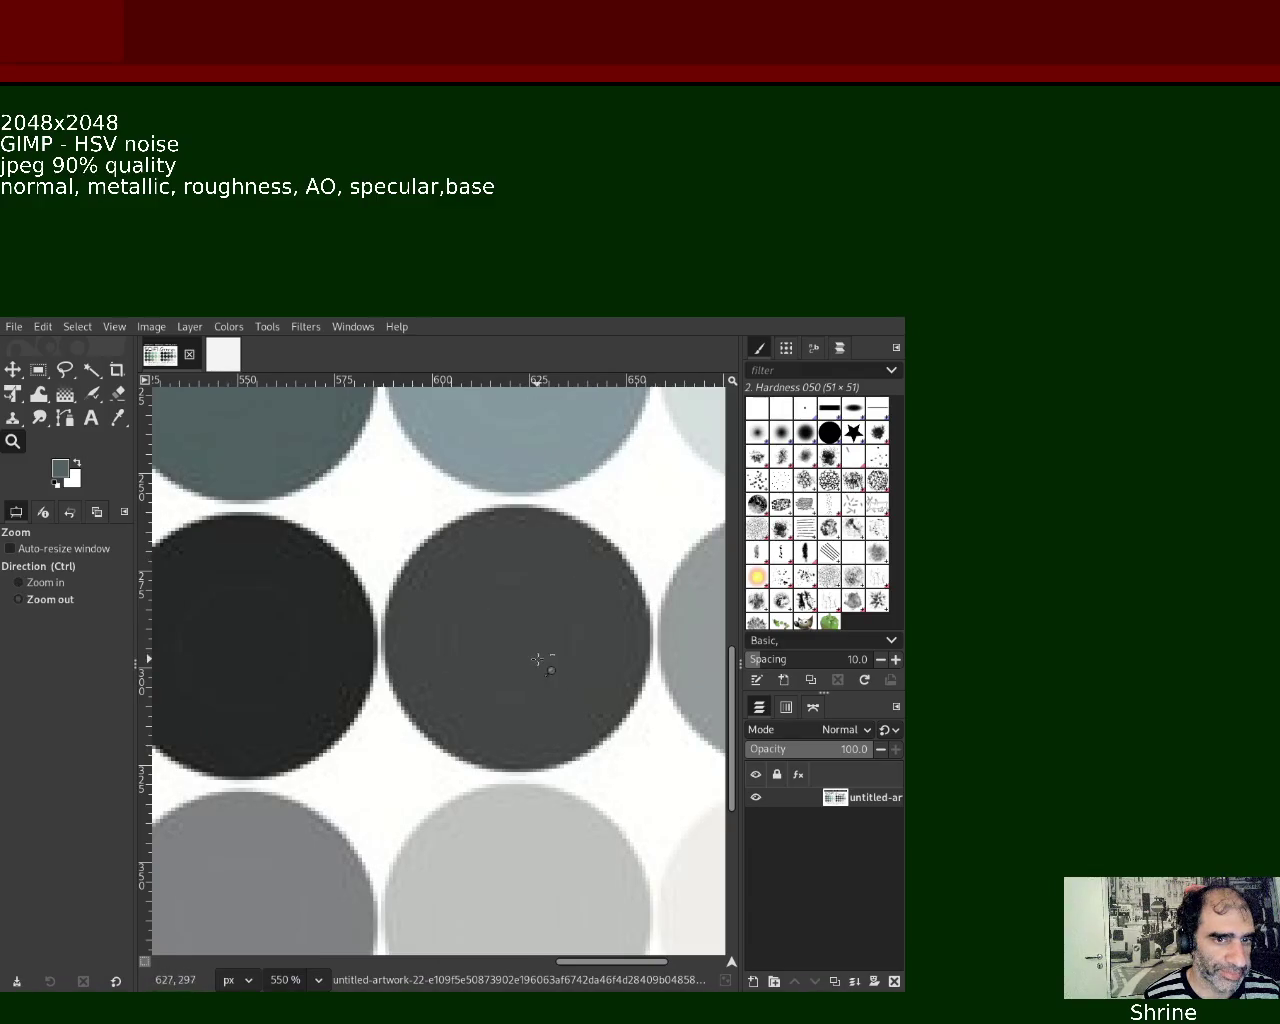
{"action": "left_click", "coordinate": [543, 663], "text": "ctrl"}
{"action": "left_click", "coordinate": [543, 663], "text": "ctrl"}
{"action": "left_click", "coordinate": [543, 663], "text": "ctrl"}
{"action": "left_click", "coordinate": [614, 746], "text": "ctrl"}
{"action": "left_click", "coordinate": [614, 746], "text": "ctrl"}
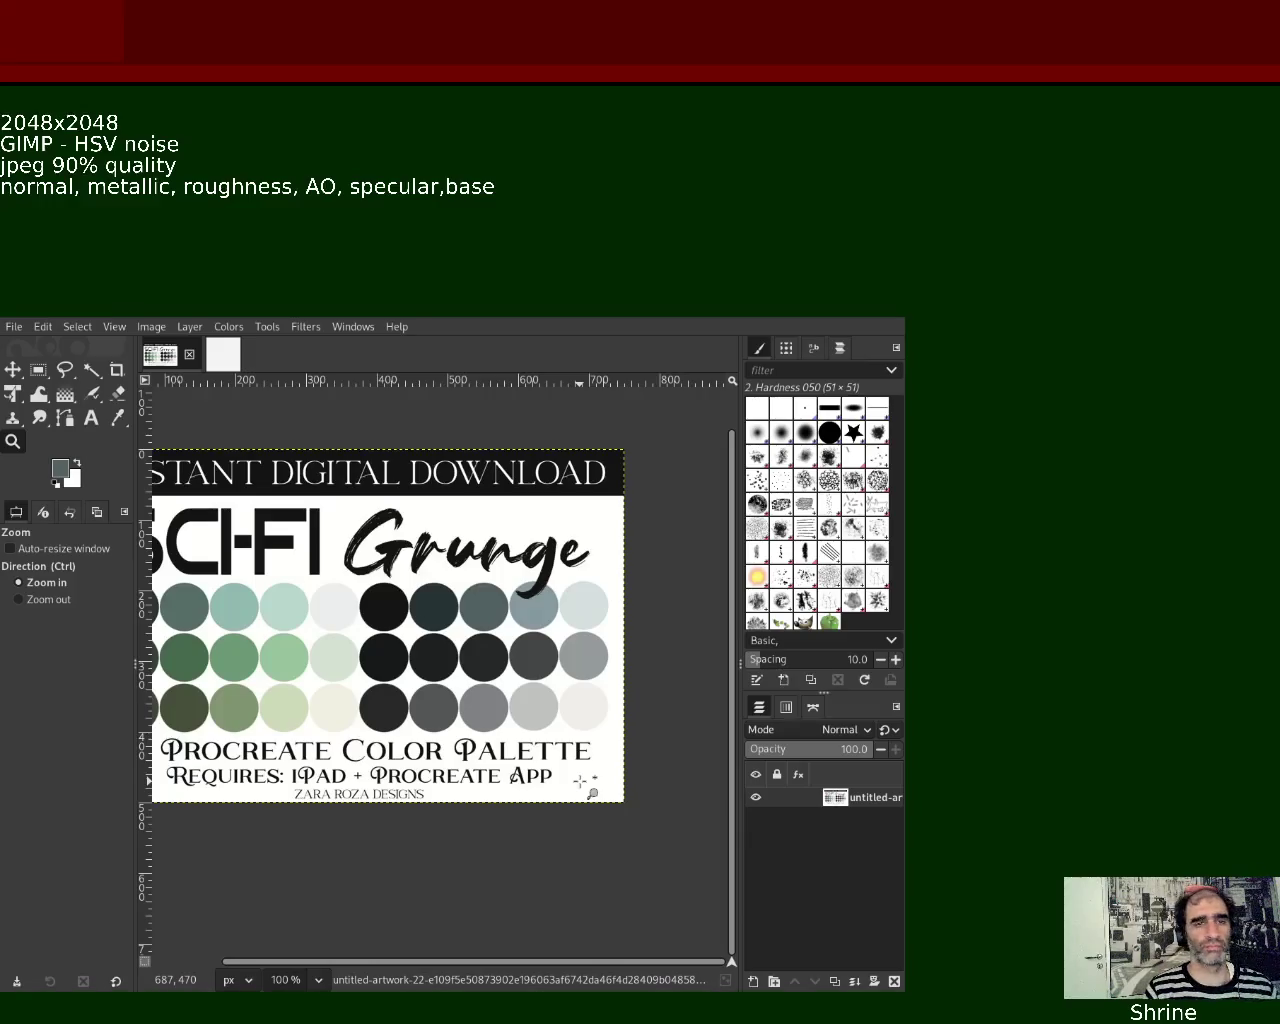
{"action": "left_click", "coordinate": [581, 780], "text": "ctrl"}
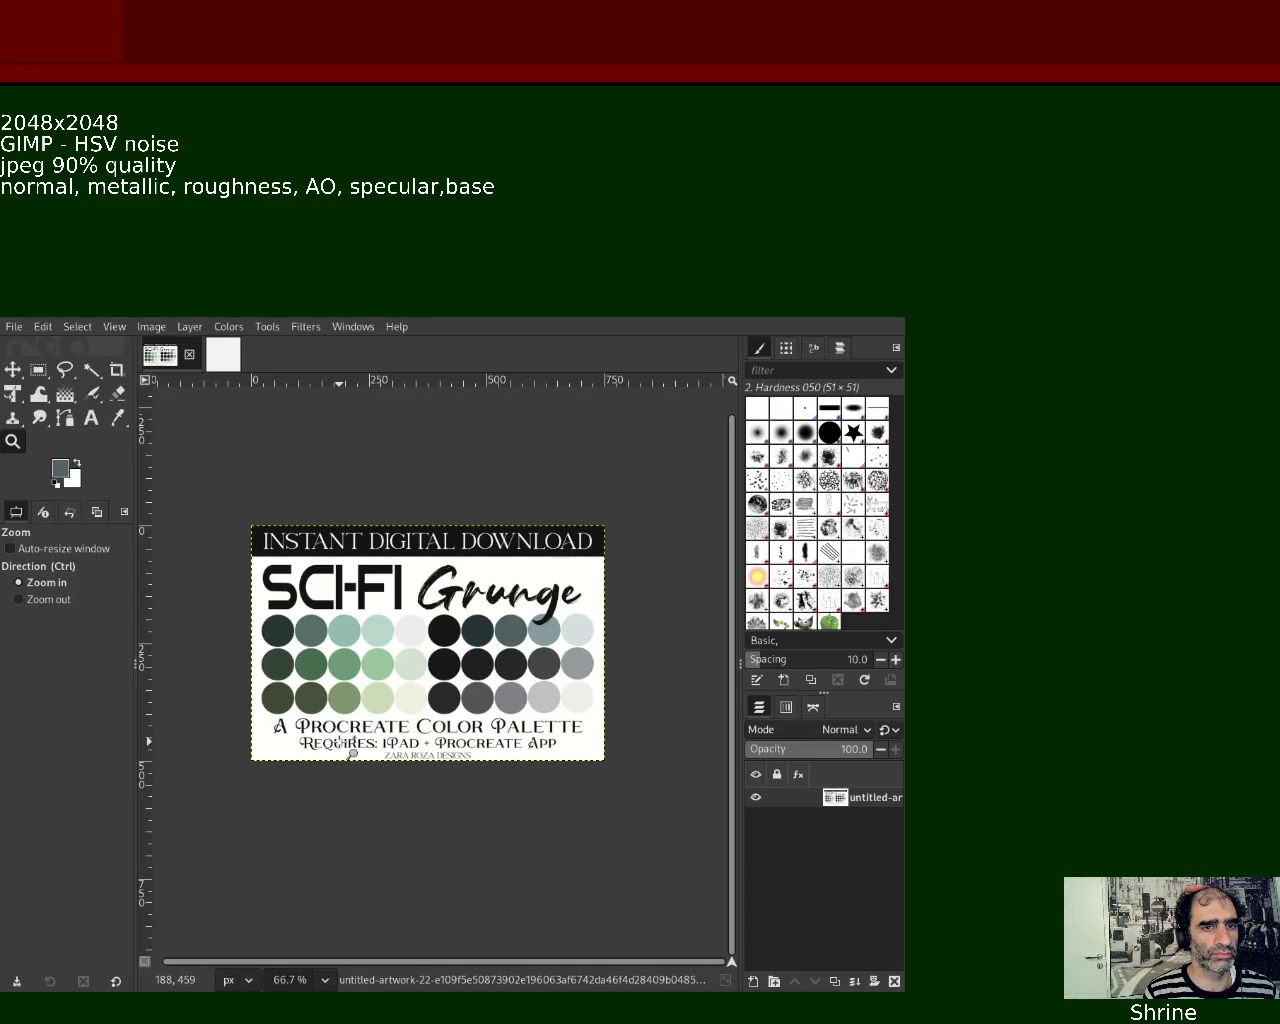
{"action": "left_click", "coordinate": [331, 661], "text": "ctrl"}
{"action": "scroll", "coordinate": [302, 674], "scroll_direction": "up", "scroll_amount": 3}
{"action": "scroll", "coordinate": [309, 677], "scroll_direction": "up", "scroll_amount": 2}
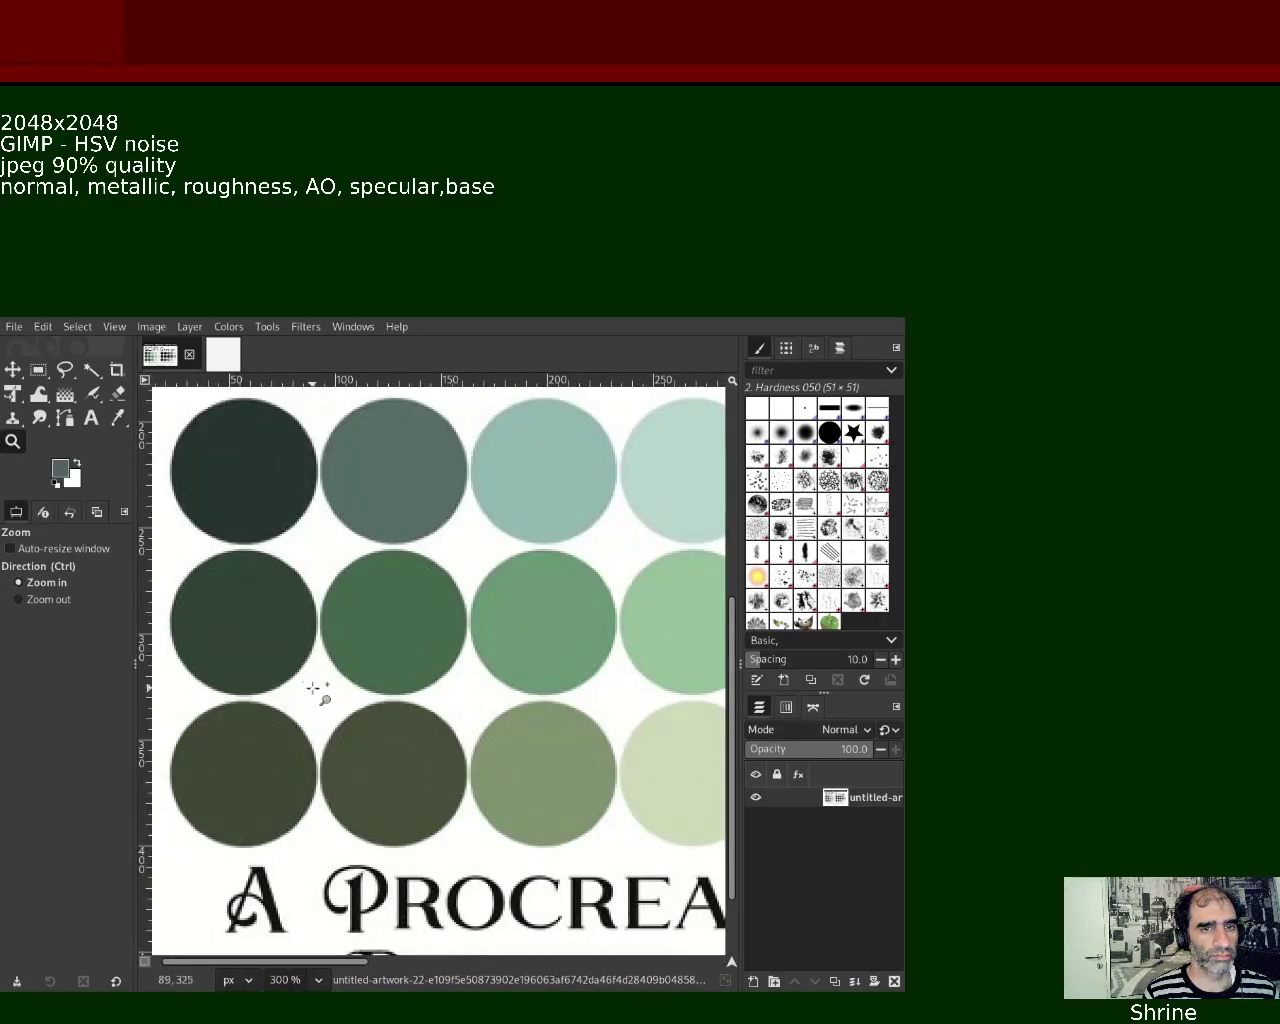
{"action": "scroll", "coordinate": [322, 727], "scroll_direction": "down", "scroll_amount": 1}
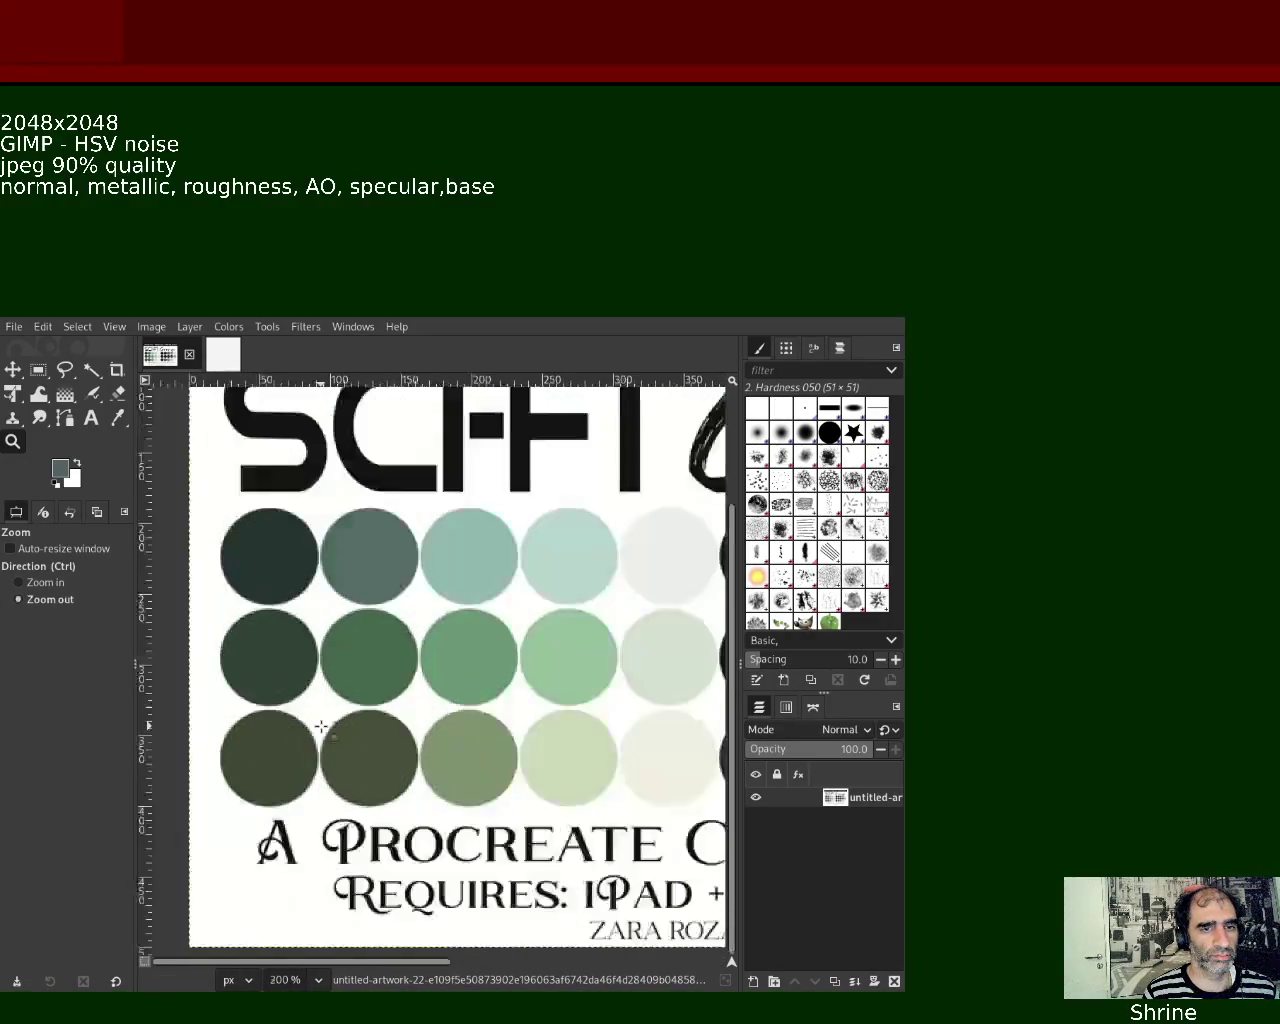
{"action": "scroll", "coordinate": [330, 745], "scroll_direction": "down", "scroll_amount": 3}
{"action": "scroll", "coordinate": [467, 733], "scroll_direction": "up", "scroll_amount": 1}
{"action": "scroll", "coordinate": [467, 733], "scroll_direction": "up", "scroll_amount": 1}
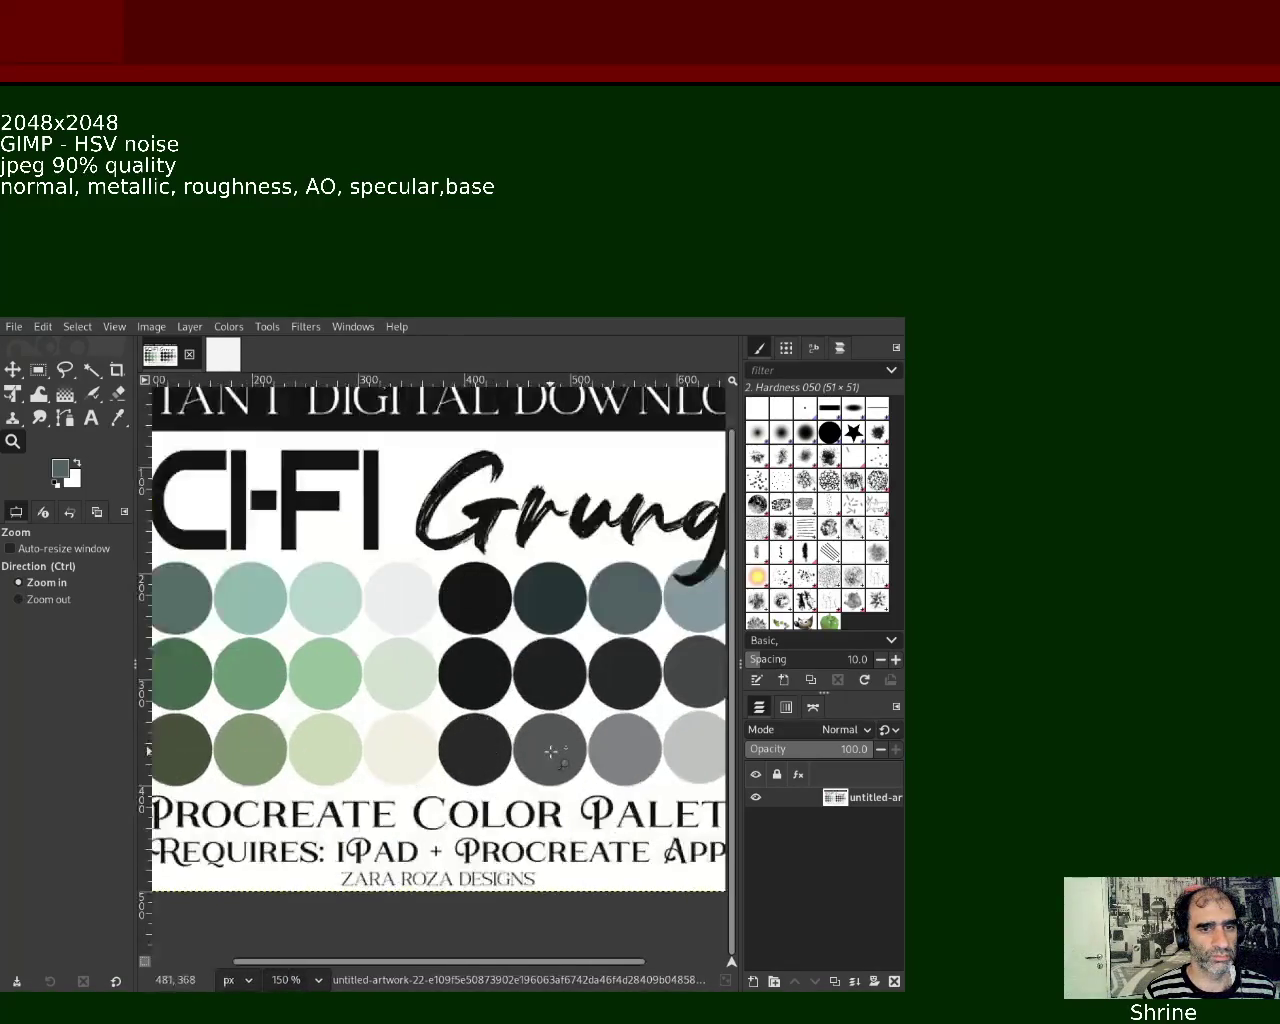
{"action": "scroll", "coordinate": [510, 742], "scroll_direction": "down", "scroll_amount": 1}
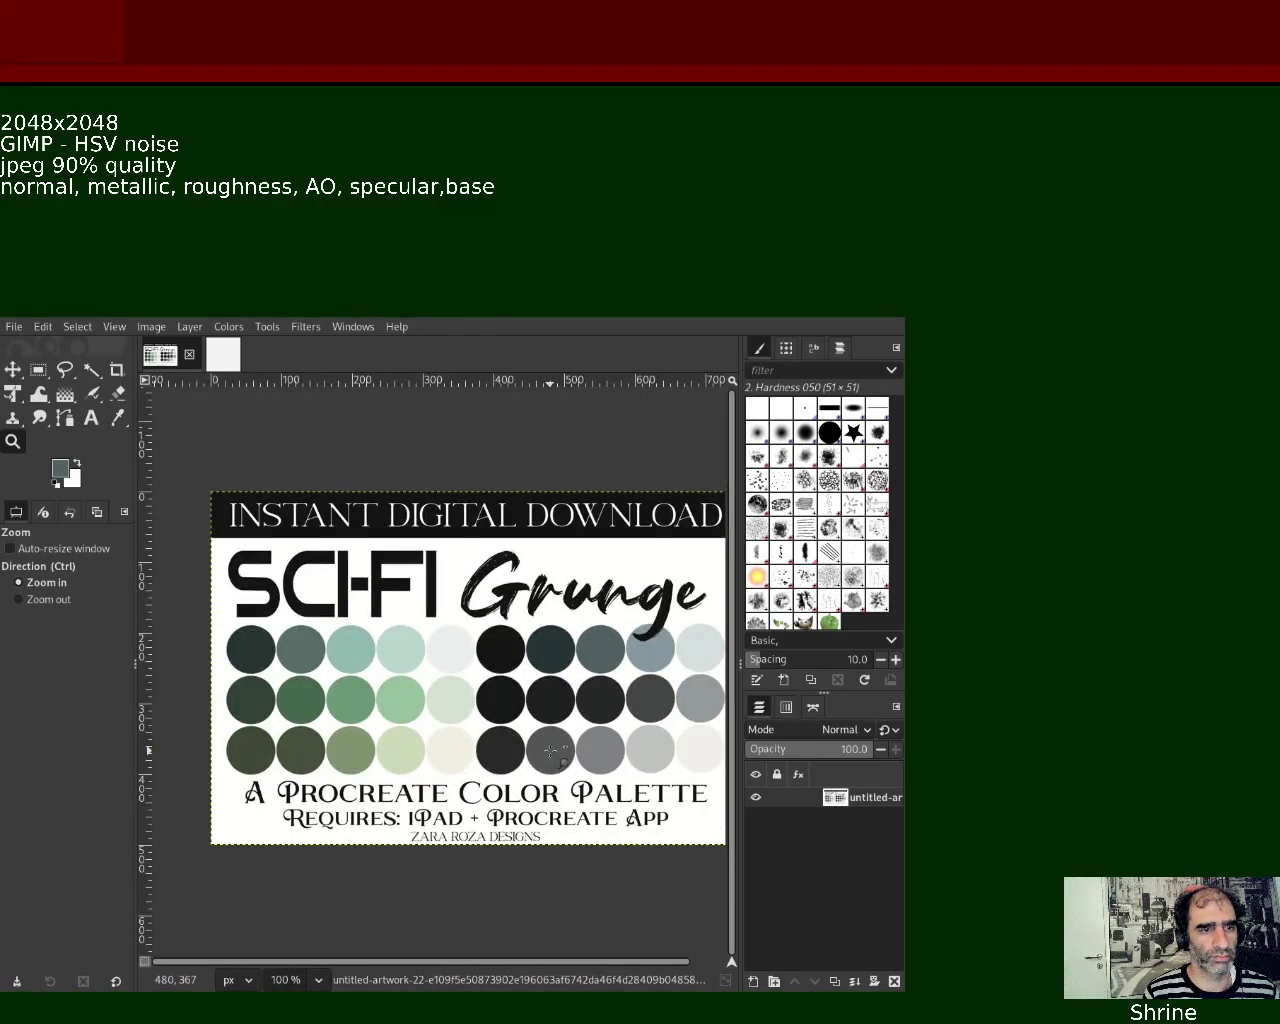
{"action": "scroll", "coordinate": [551, 752], "scroll_direction": "down", "scroll_amount": 1}
{"action": "scroll", "coordinate": [551, 752], "scroll_direction": "down", "scroll_amount": 1}
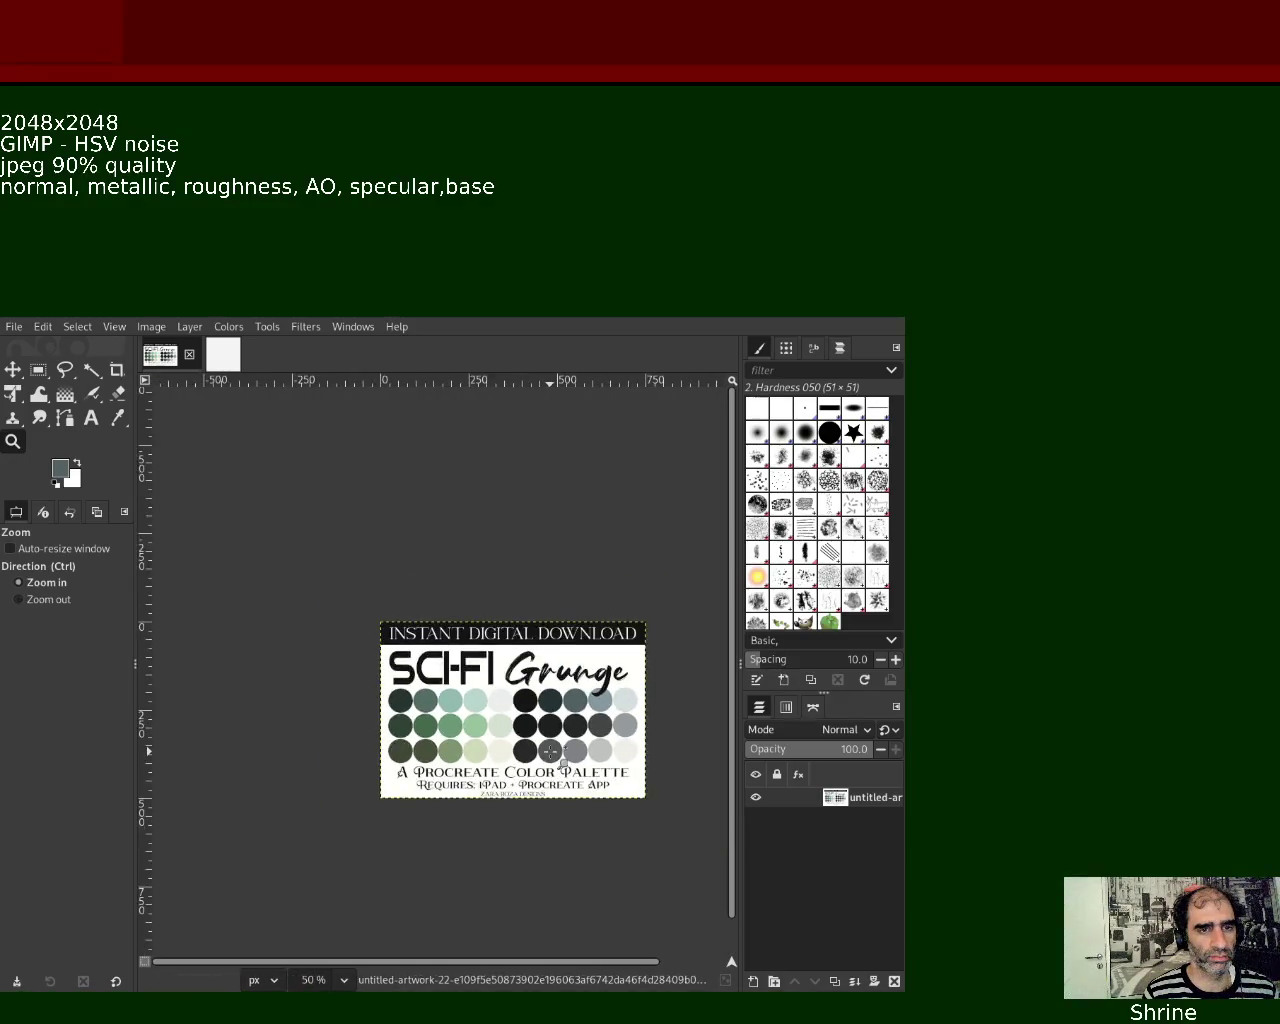
{"action": "scroll", "coordinate": [551, 755], "scroll_direction": "up", "scroll_amount": 2}
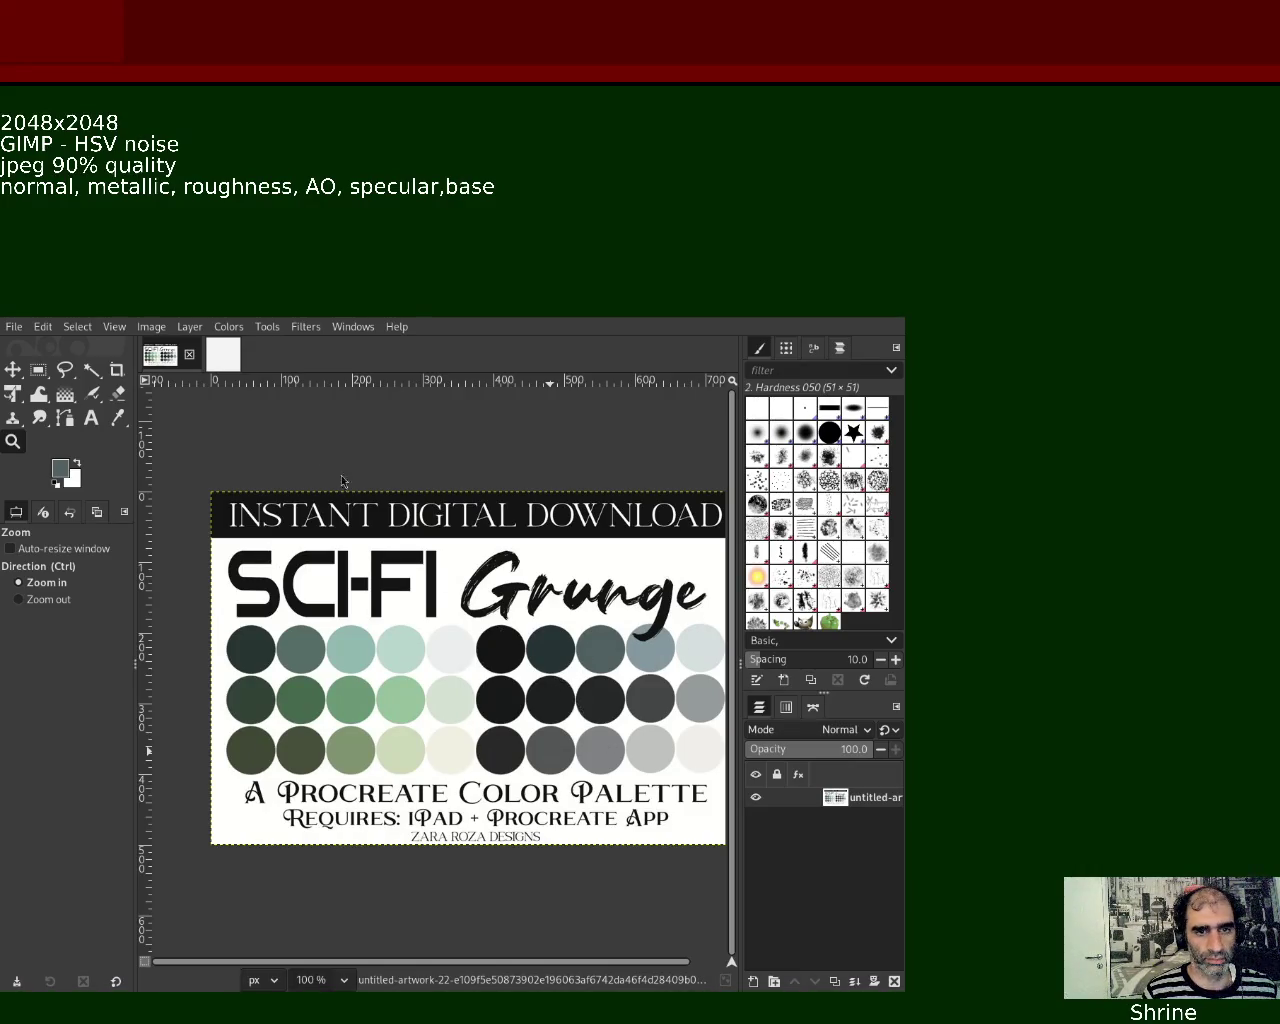
{"action": "left_click", "coordinate": [222, 354]}
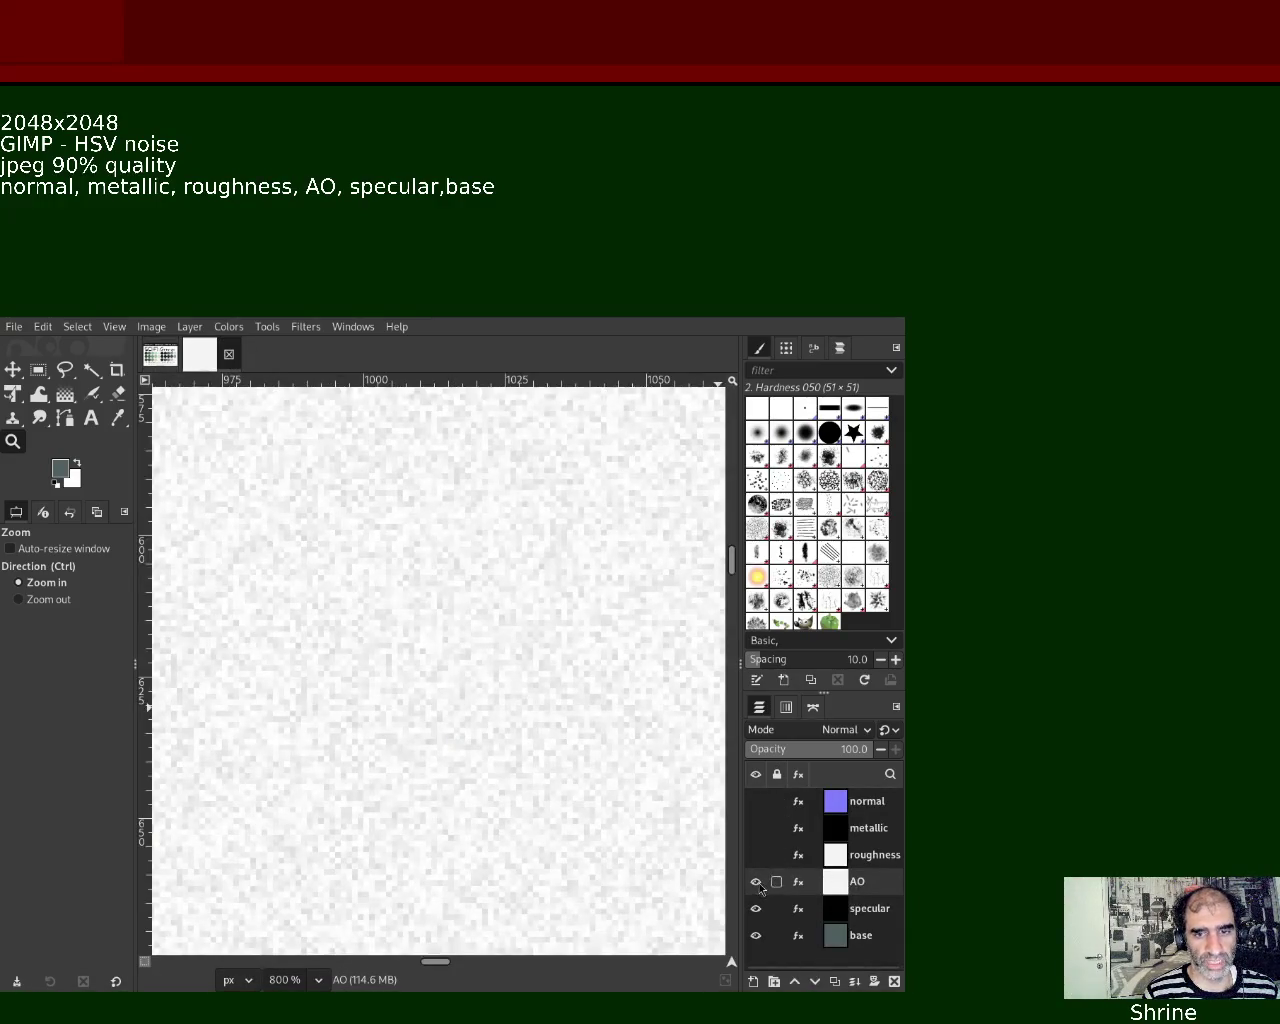
Hide the AO layer so the specular layer shows, and start its JPEG export
{"action": "left_click", "coordinate": [756, 881]}
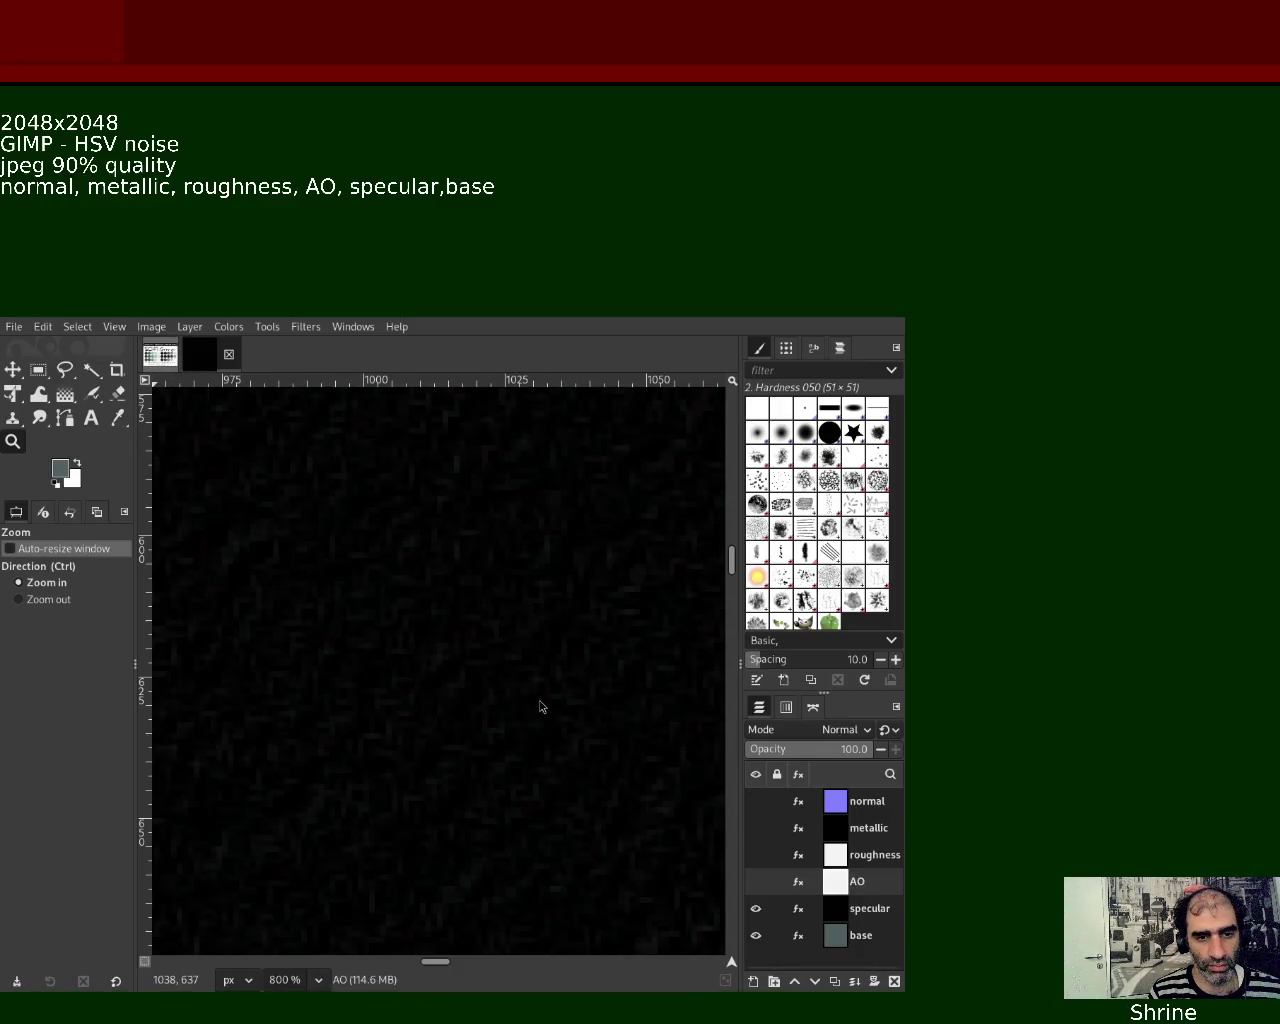
{"action": "key", "text": "ctrl+e"}
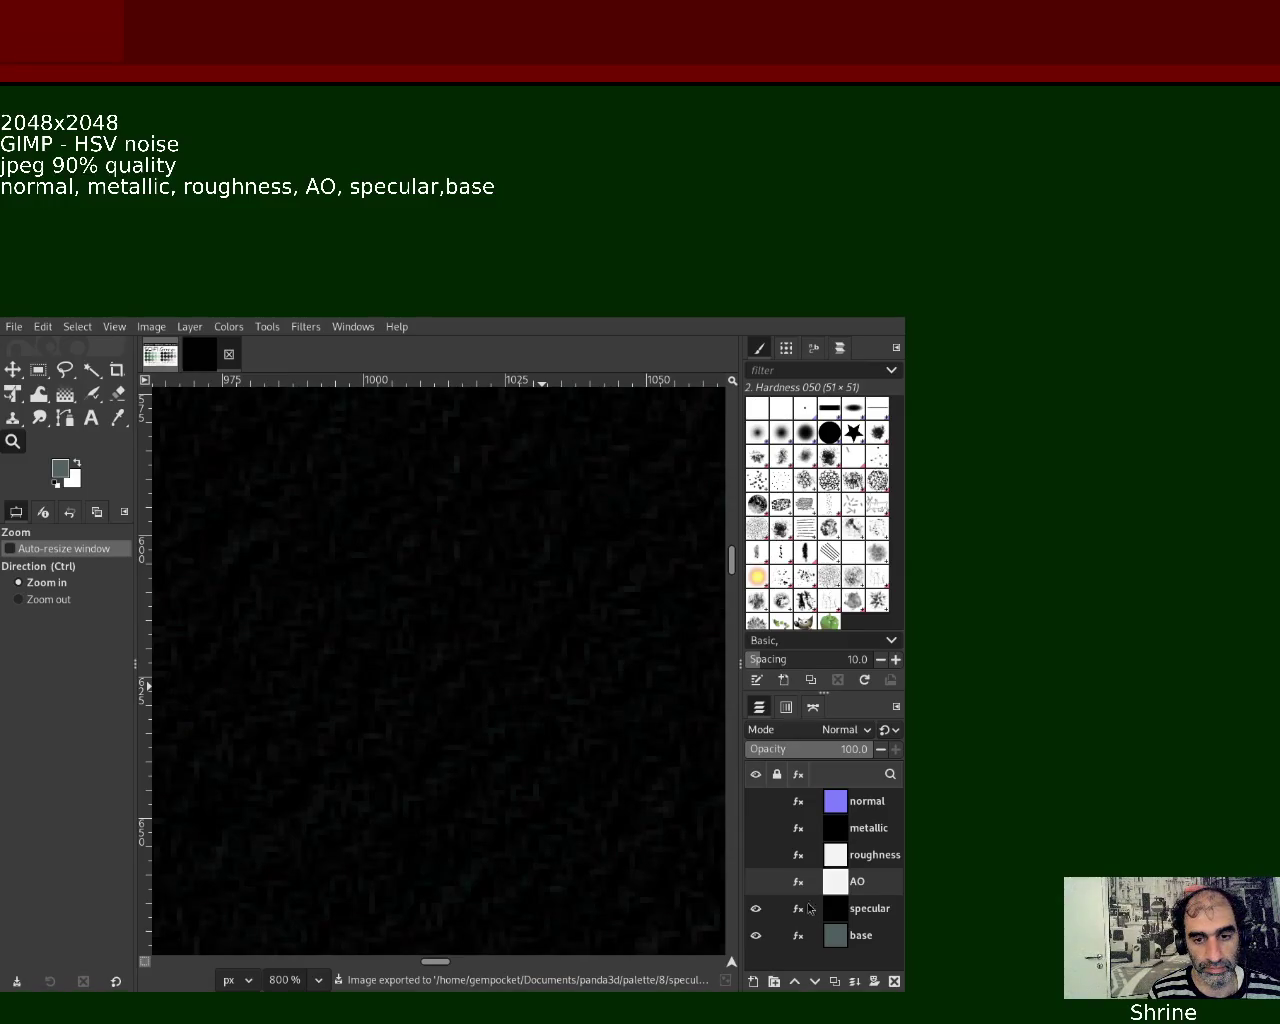
Hide the specular layer so only the grey-blue base layer is visible
{"action": "left_click", "coordinate": [756, 909]}
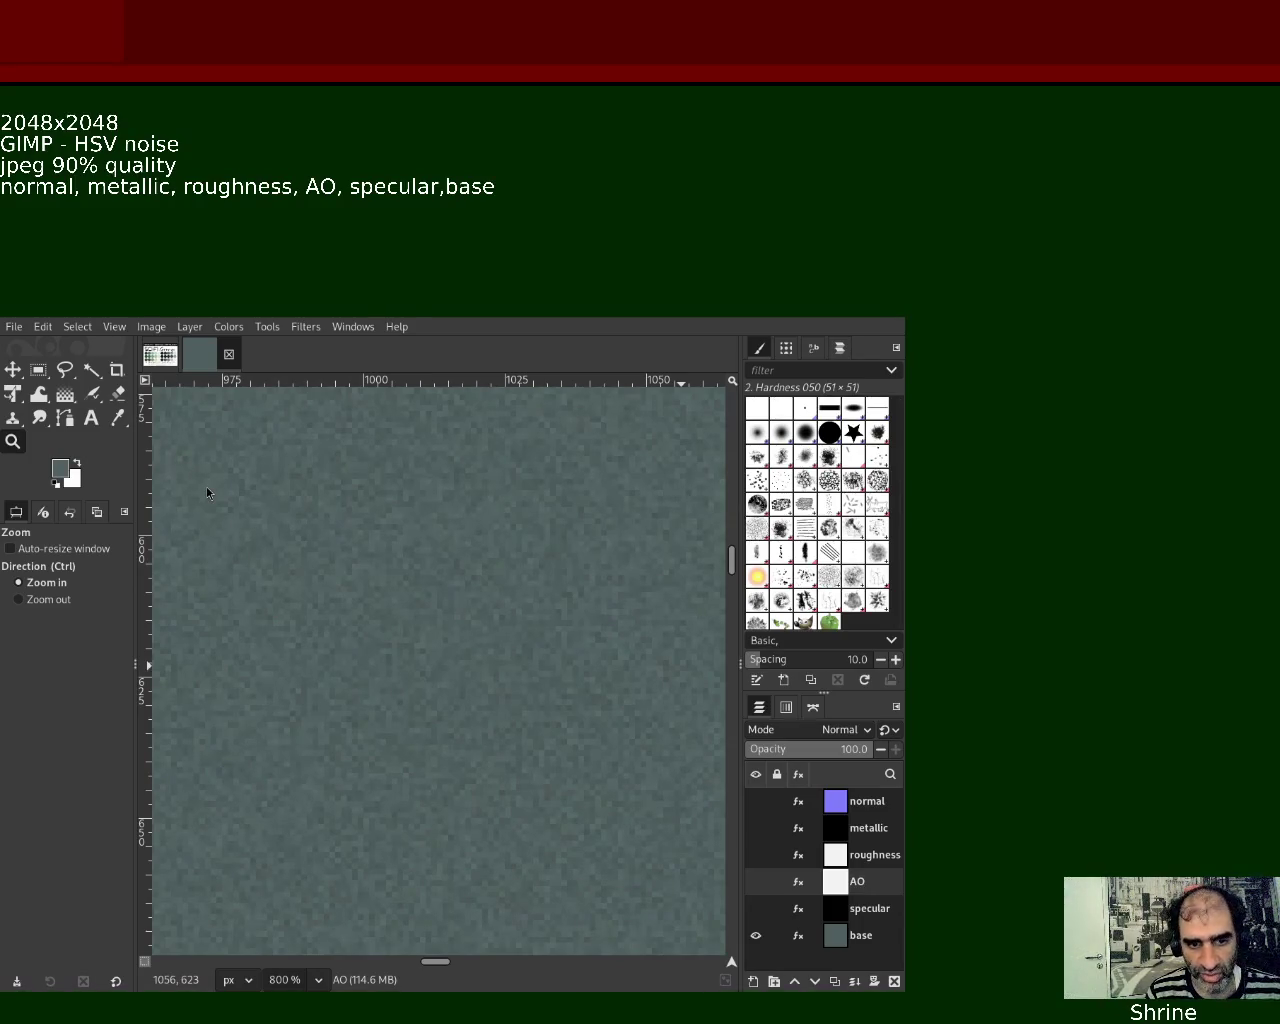
Export the base layer as base.jpg, then return to the SCI-FI Grunge palette image
{"action": "key", "text": "ctrl+e"}
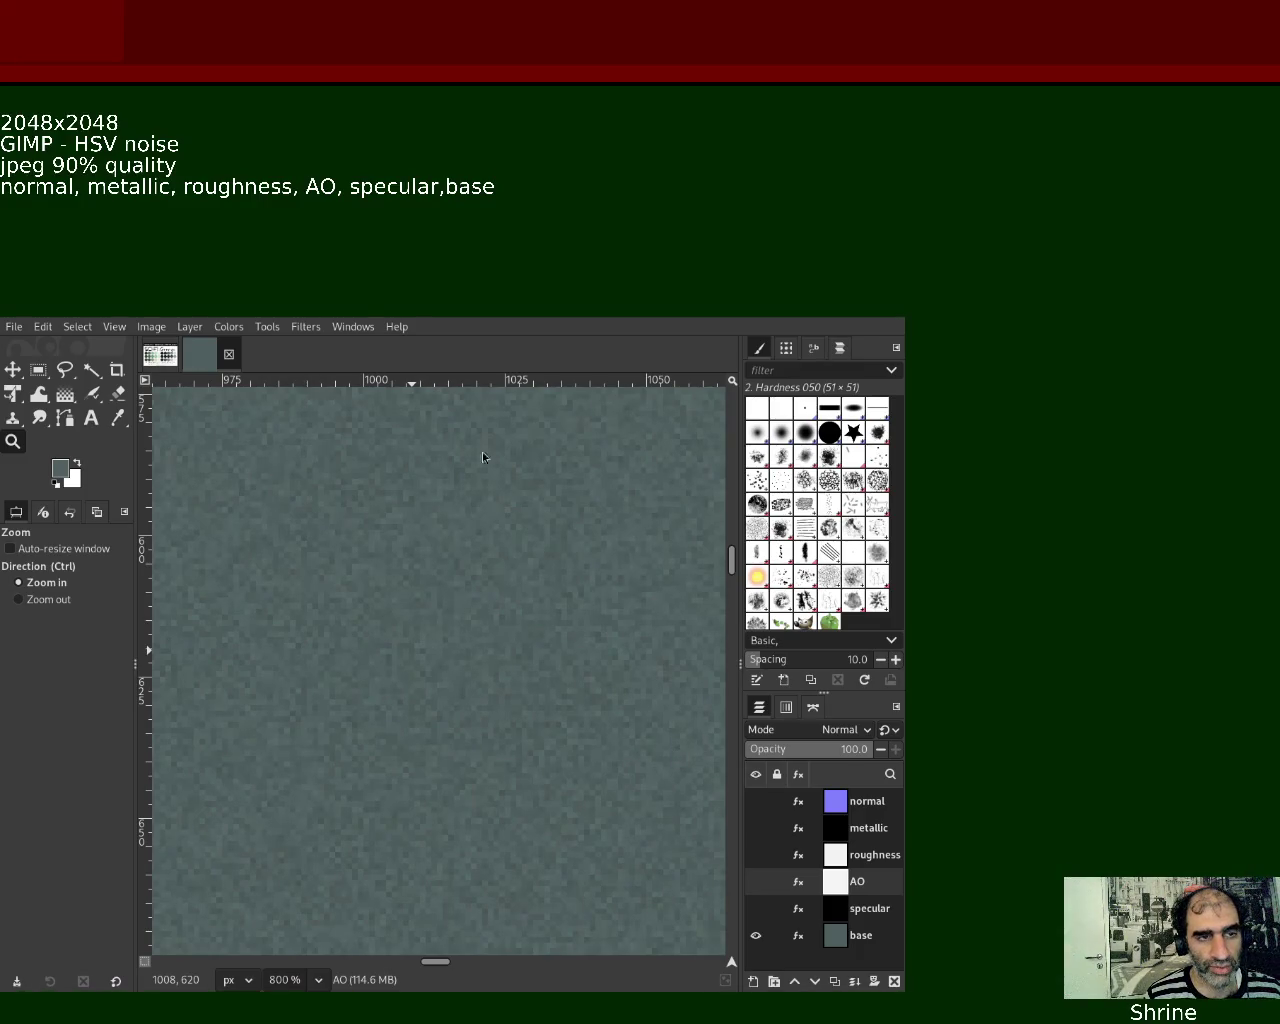
{"action": "left_click", "coordinate": [160, 355]}
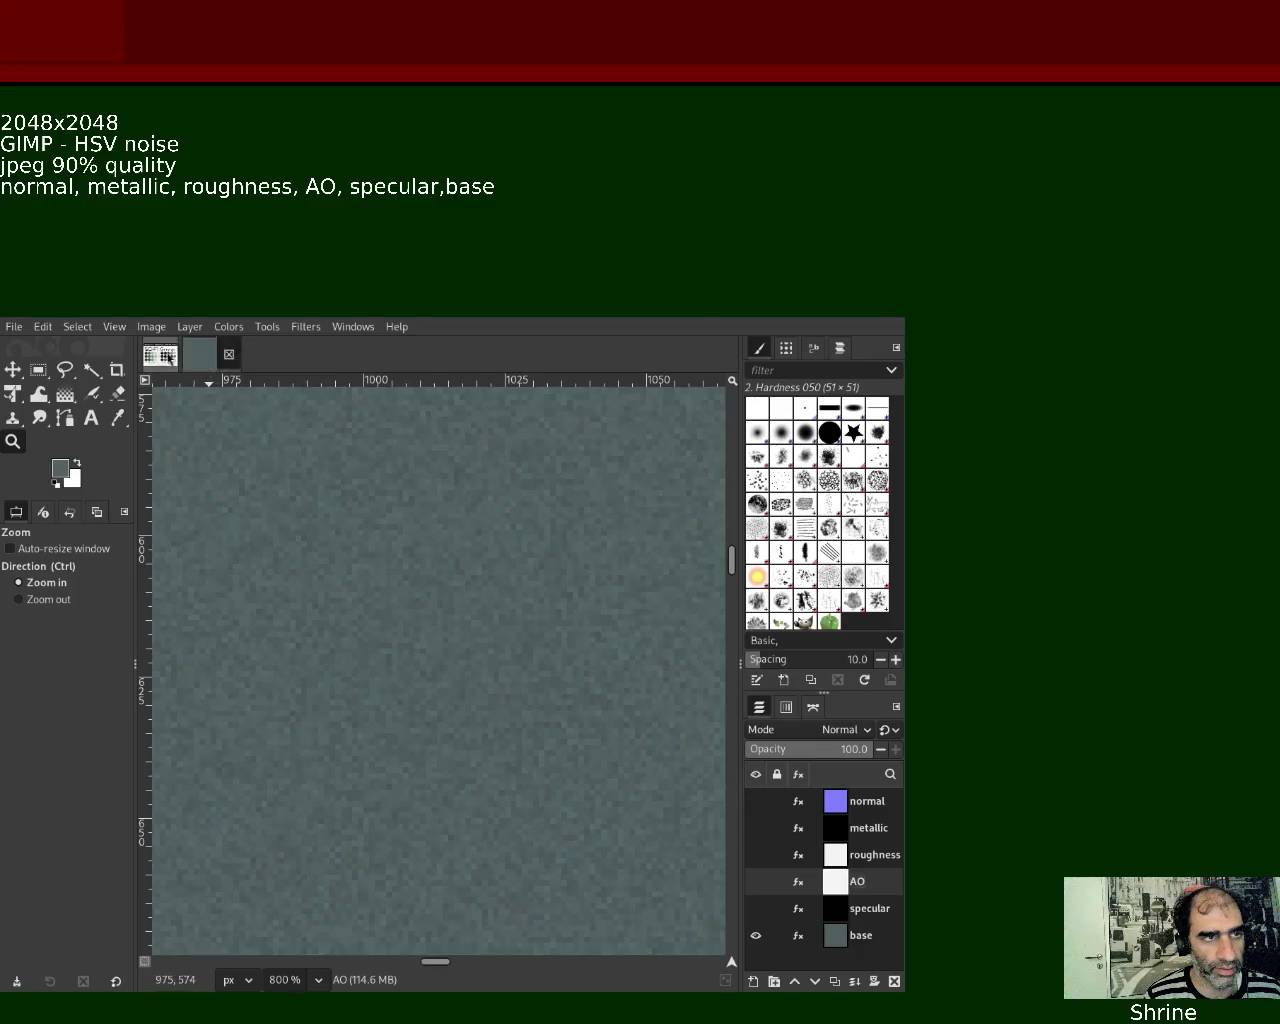